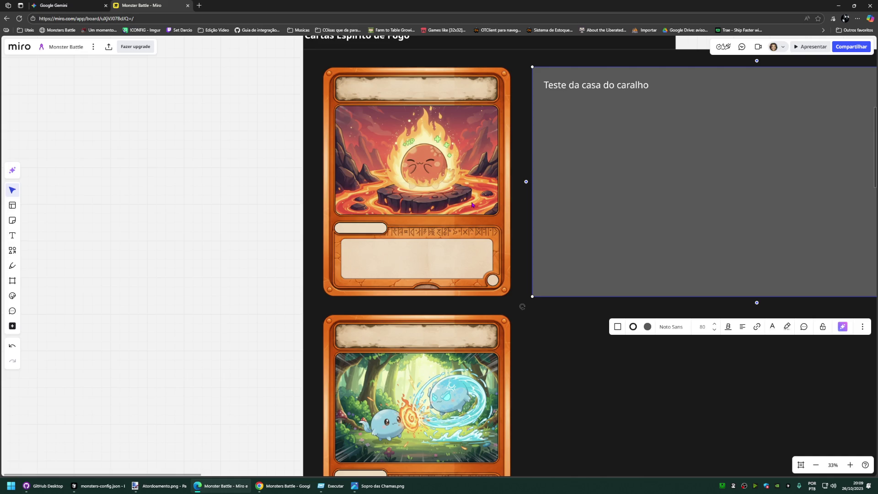
scroll(559, 125, down, 2)
scroll(549, 124, down, 2)
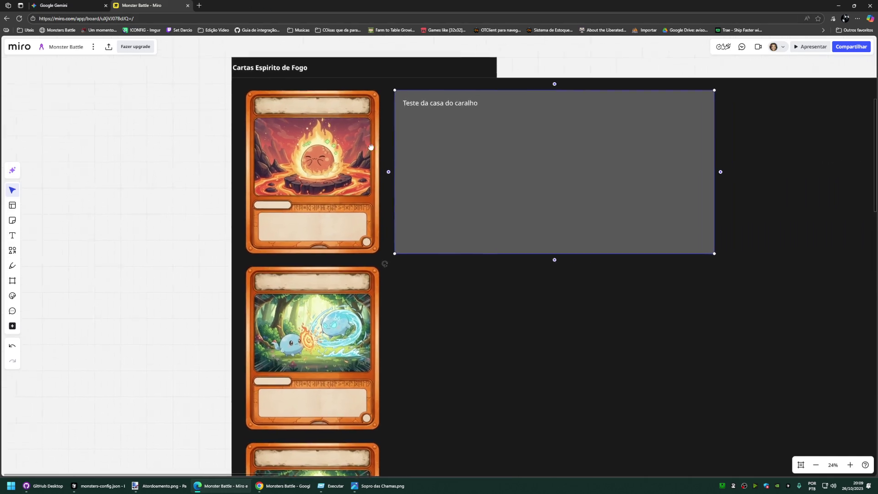
Step: Replace the grey box's text with the 'Cura da Chama' card name and healing description
mouse_move(567, 112)
mouse_down()
mouse_move(632, 135)
mouse_move(622, 125)
mouse_up()
double_click(529, 123)
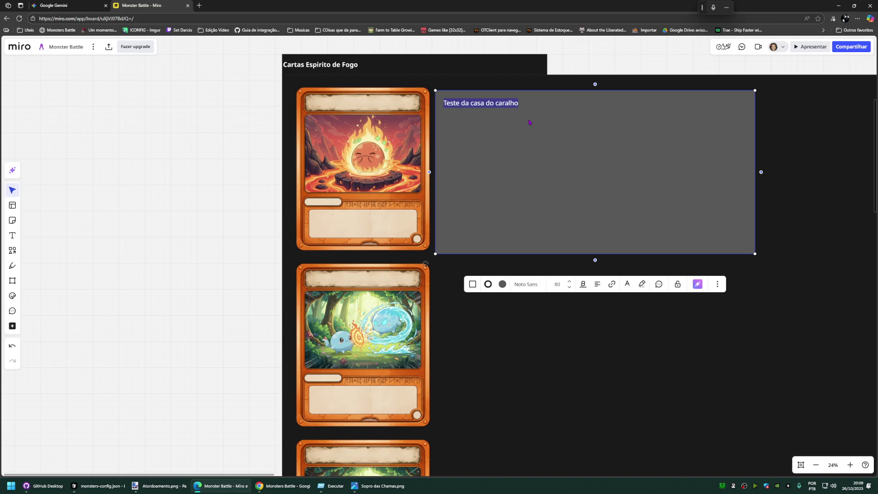
text(Cura)
click(339, 137)
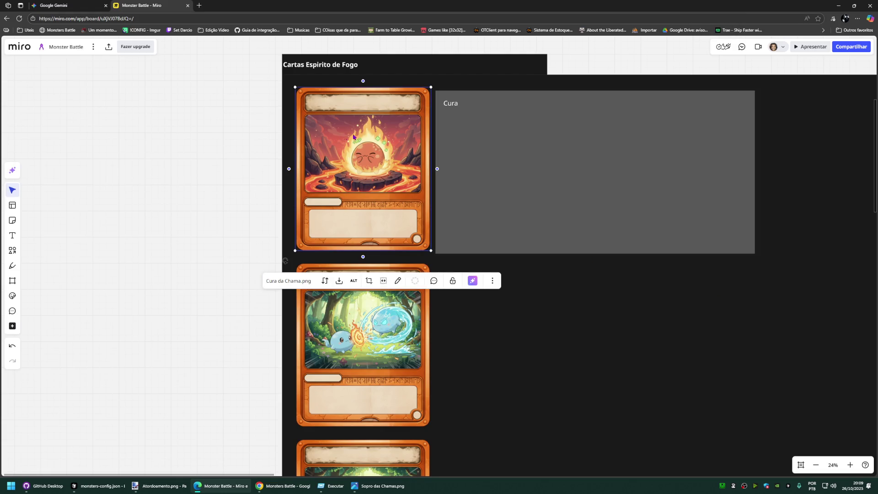
click(478, 120)
double_click(479, 120)
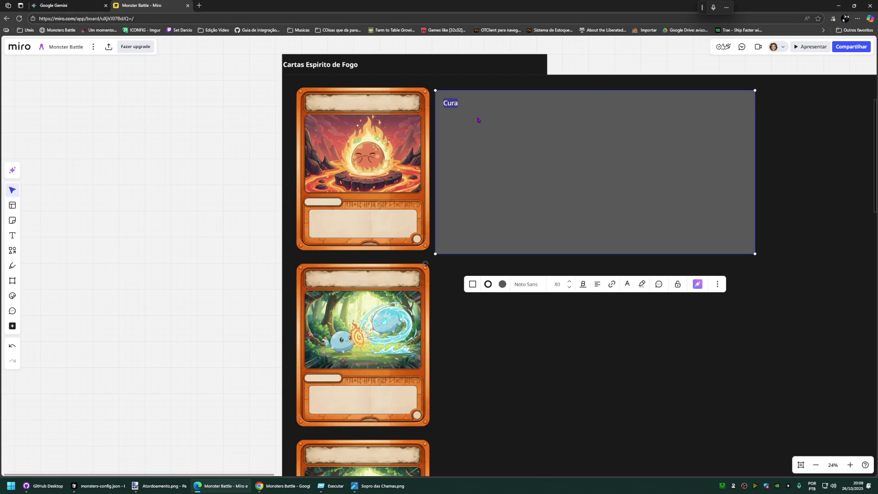
text(Cura da Chama )
text(Cura seu espirit)
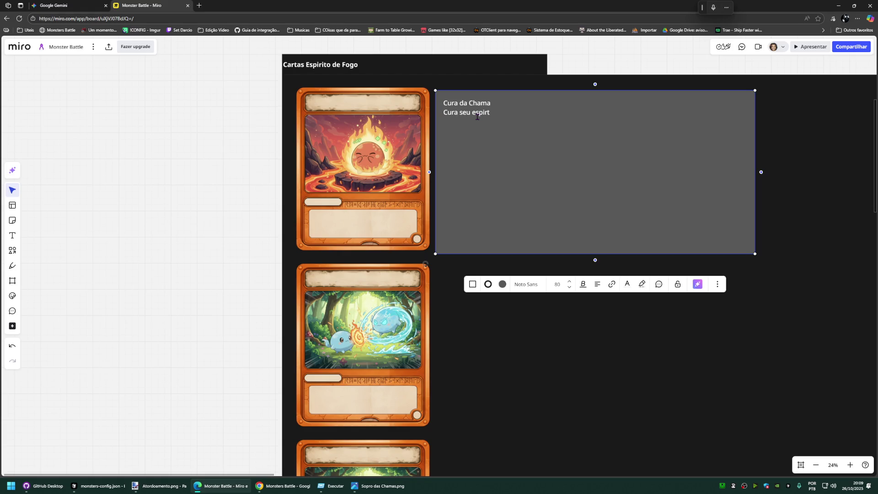
text(o em)
text(50 )
text(Pontos de vida)
click(188, 164)
Step: Add the 'Custo Energia: 1' line under the title and tidy the 50 Pontos de vida healing line
click(495, 153)
key(Up)
key(Return)
text(Cust)
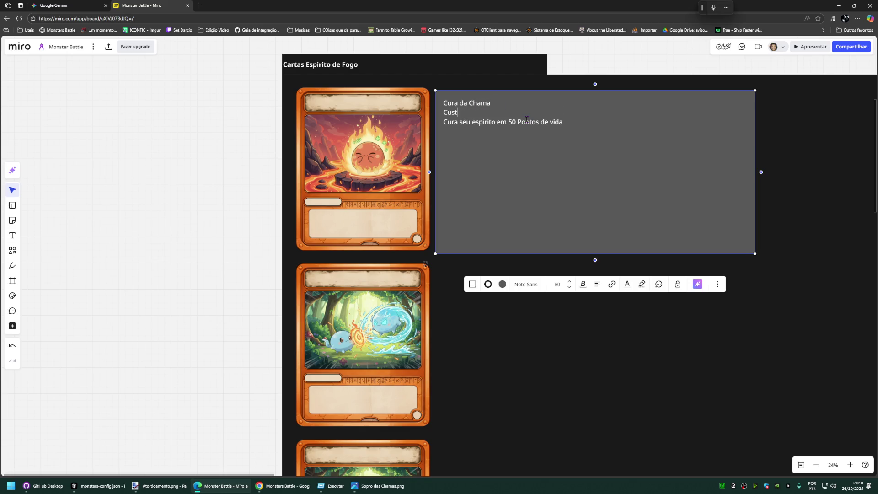
text(o: )
text(1)
click(579, 123)
click(461, 113)
text(Energia)
drag(447, 121, 589, 124)
click(589, 124)
Step: Raise the description's font size to 100 and then to 130
click(570, 281)
click(570, 287)
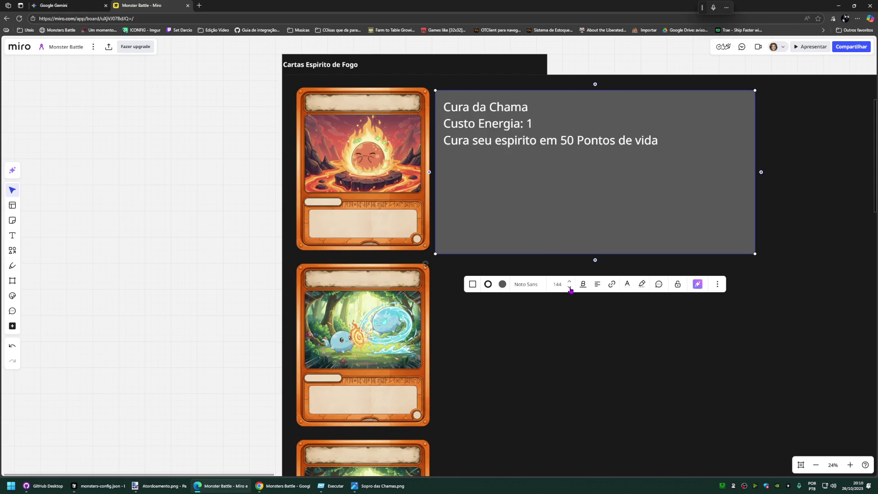
click(557, 284)
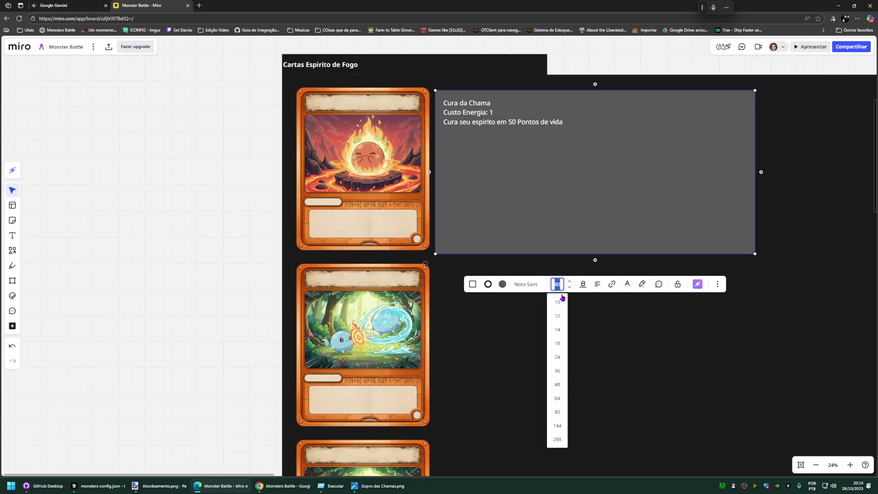
text(100)
key(Return)
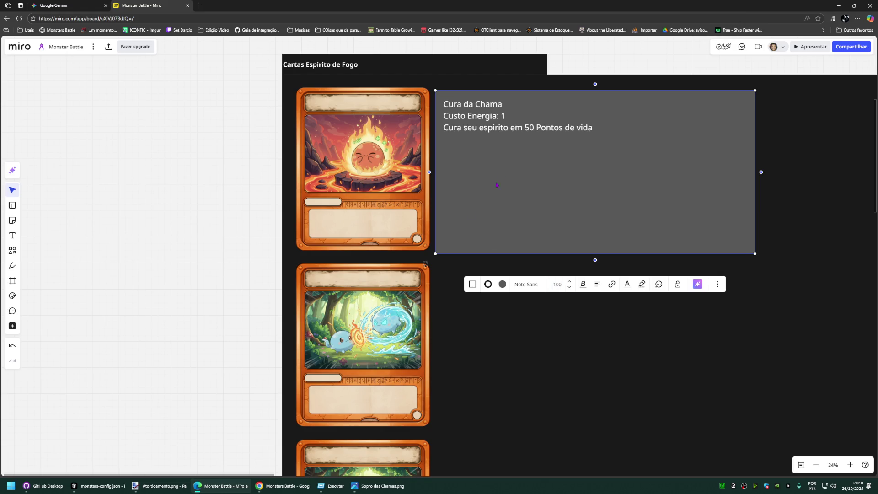
click(558, 284)
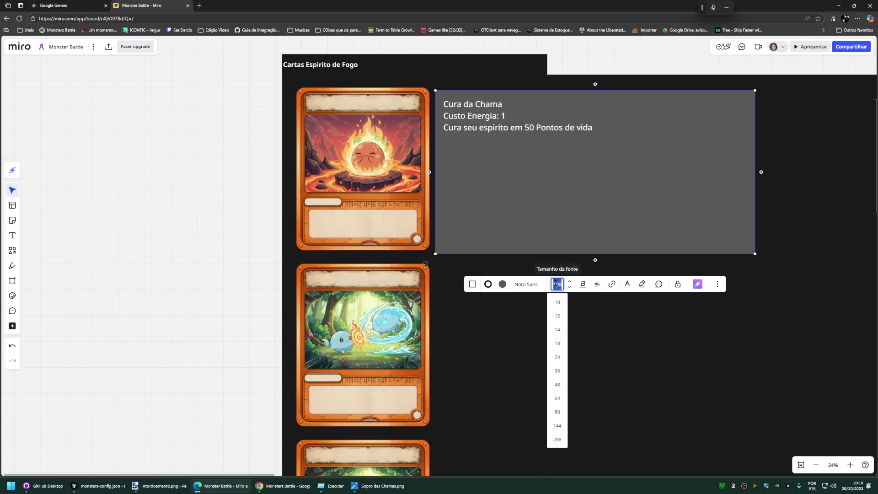
text(150)
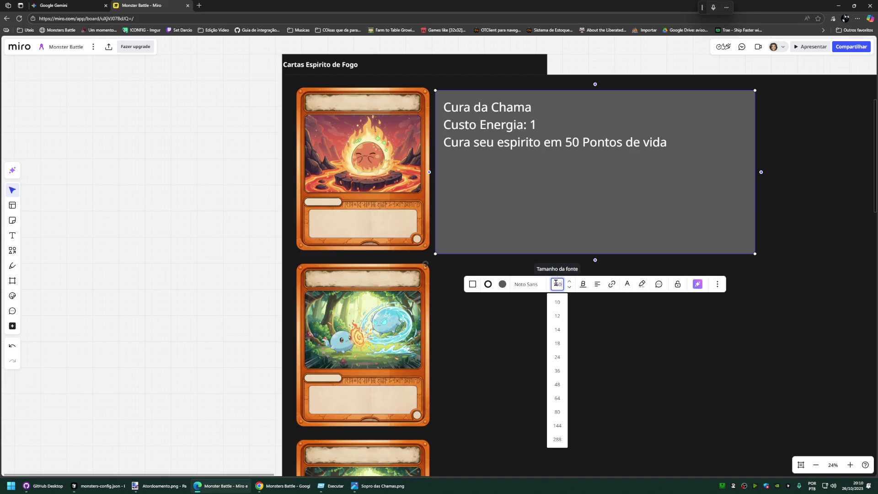
text(1)
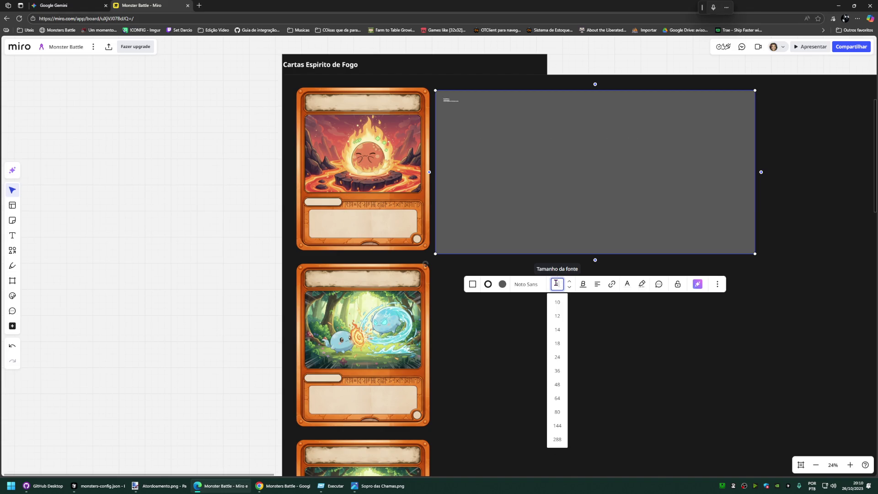
text(30)
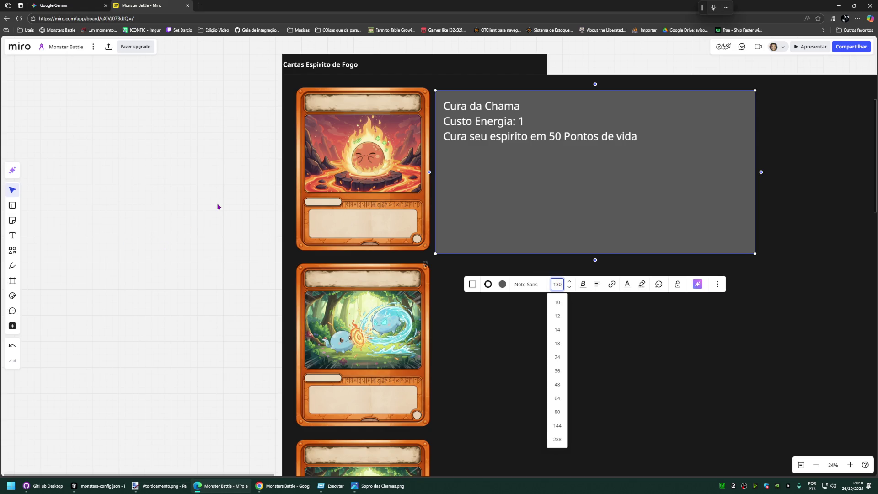
click(220, 206)
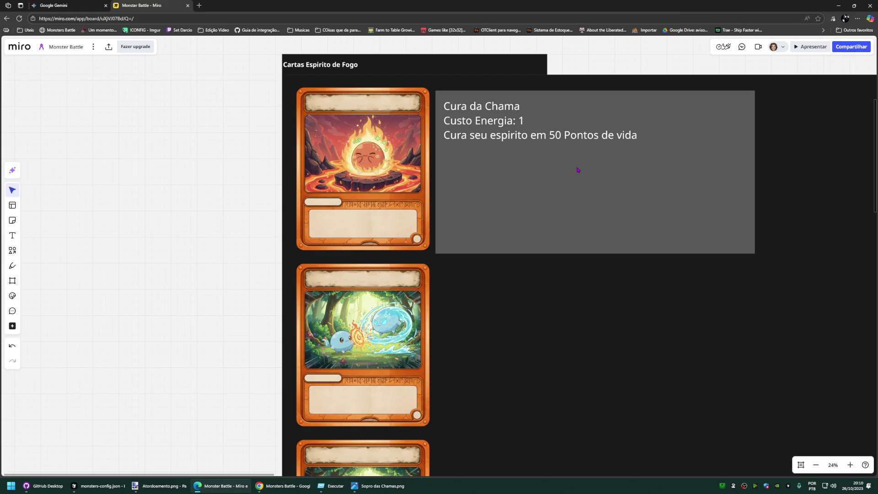
Step: Align the grey box with the card edges and make it narrower
drag(577, 170, 530, 135)
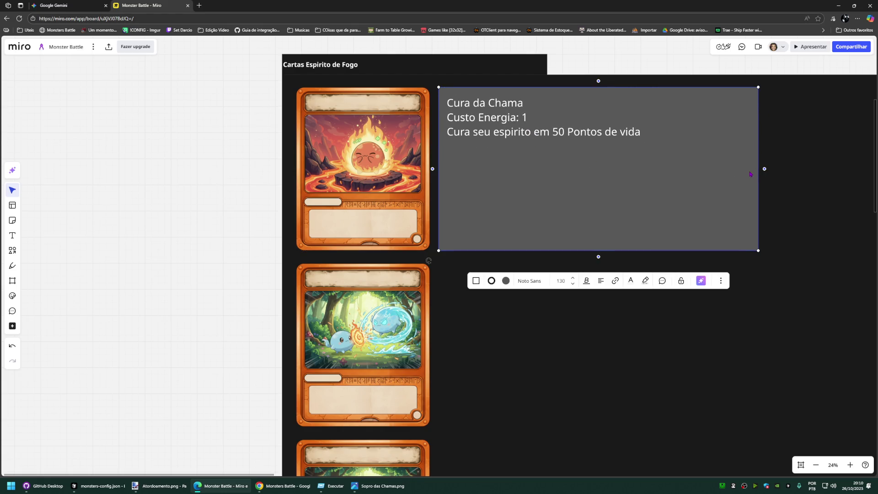
drag(756, 174, 667, 171)
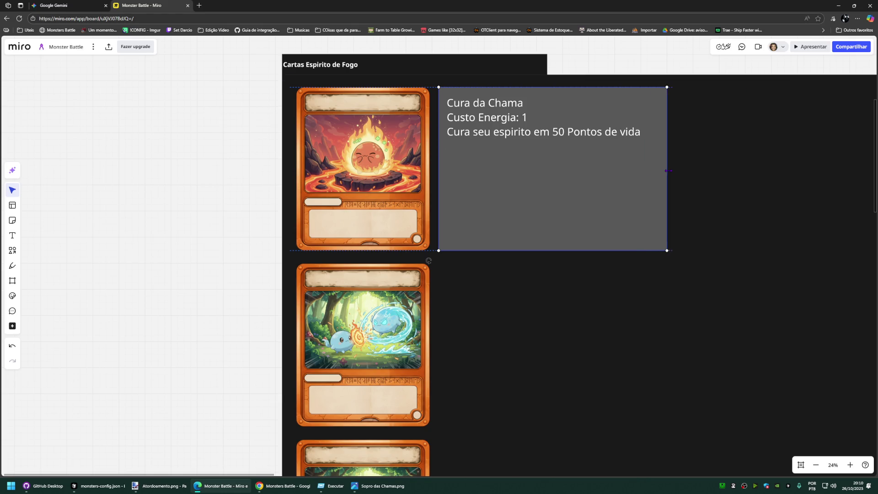
click(220, 164)
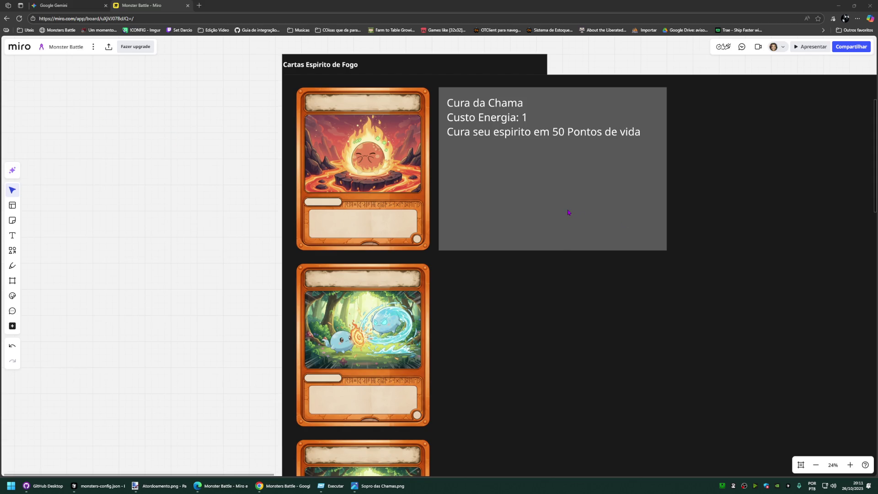
Step: Duplicate the Cura da Chama box down beside the second card, then go to the Gemini chat
click(214, 172)
click(510, 159)
drag(510, 158, 508, 296)
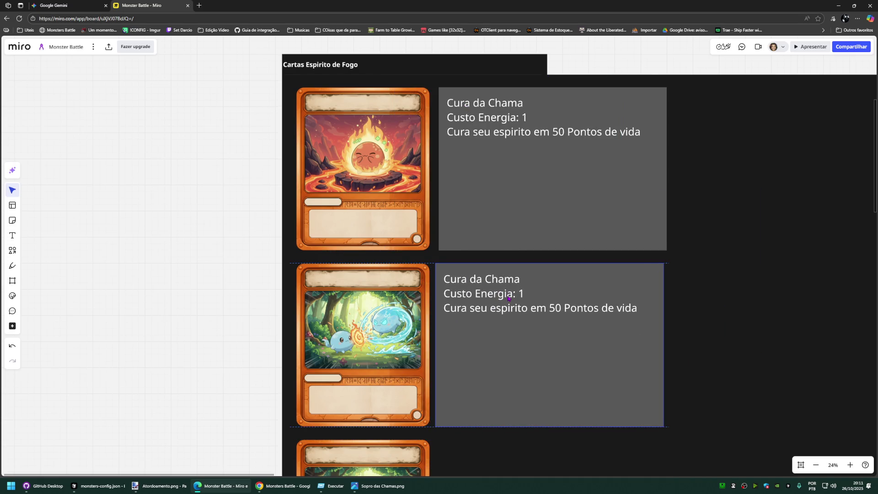
scroll(226, 274, down, 2)
scroll(225, 275, up, 2)
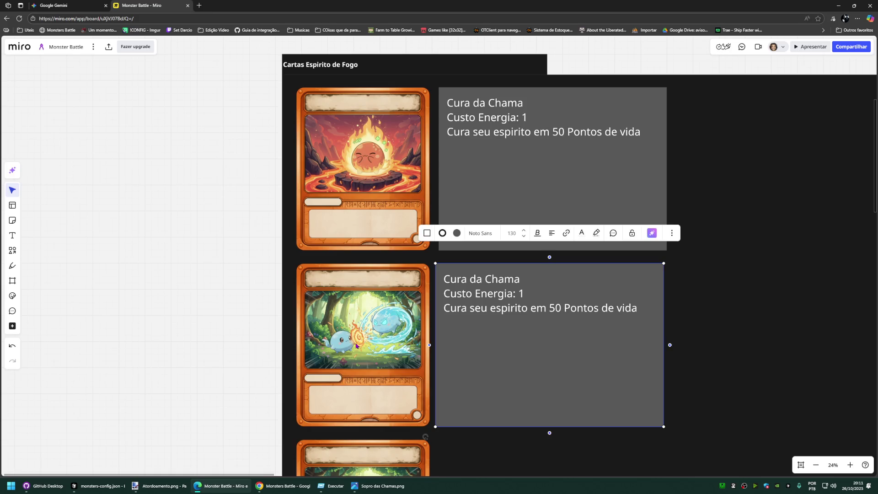
click(72, 11)
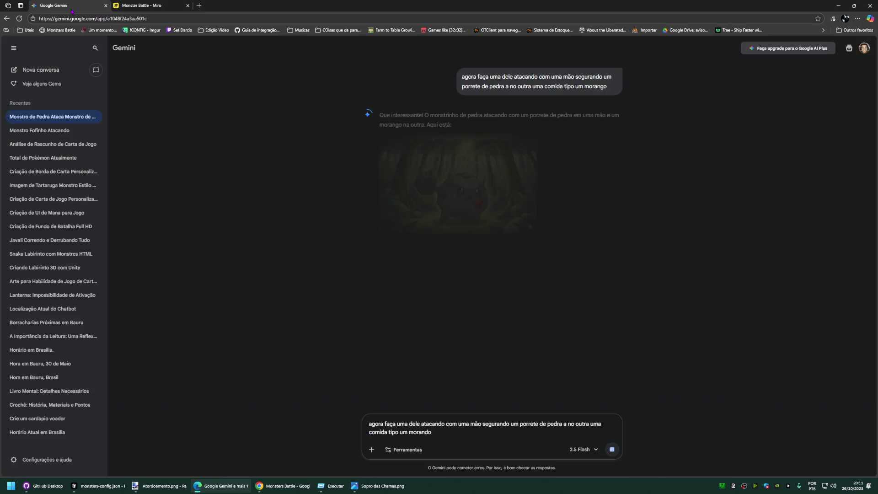
scroll(504, 269, up, 5)
scroll(505, 270, up, 5)
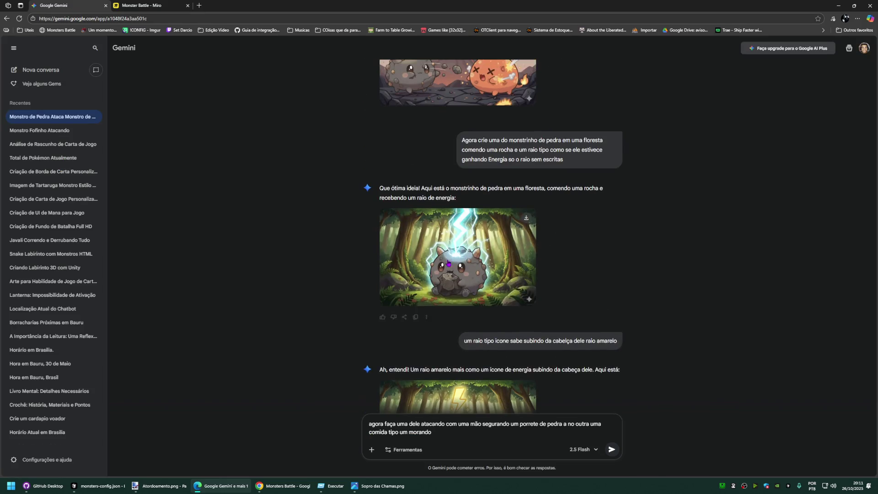
Step: Download the forest battle image at full size from the Monstro Fofinho Atacando chat
click(39, 130)
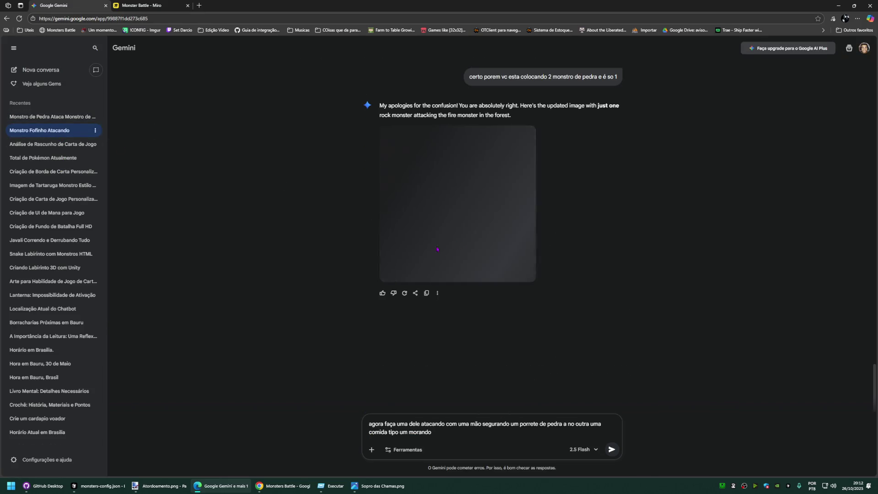
scroll(445, 247, up, 5)
scroll(446, 246, up, 5)
scroll(447, 237, up, 5)
scroll(447, 238, up, 5)
scroll(449, 234, up, 5)
scroll(452, 232, up, 5)
scroll(454, 227, up, 5)
scroll(455, 228, up, 2)
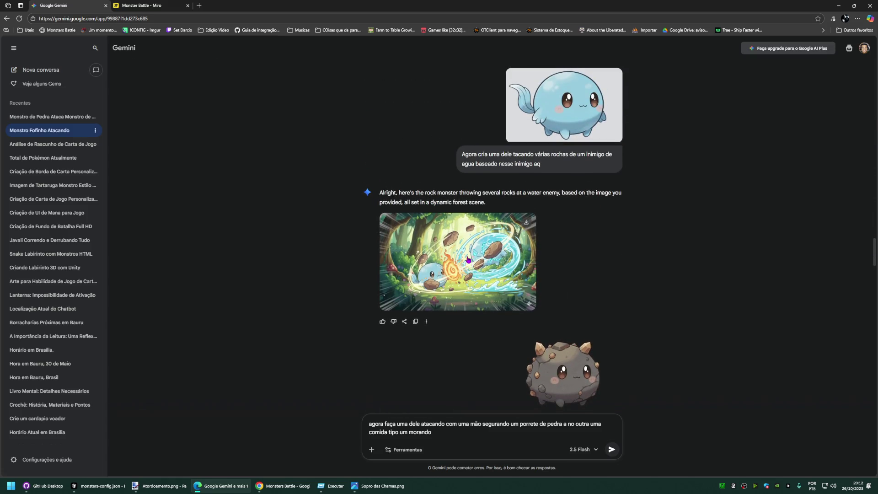
click(469, 261)
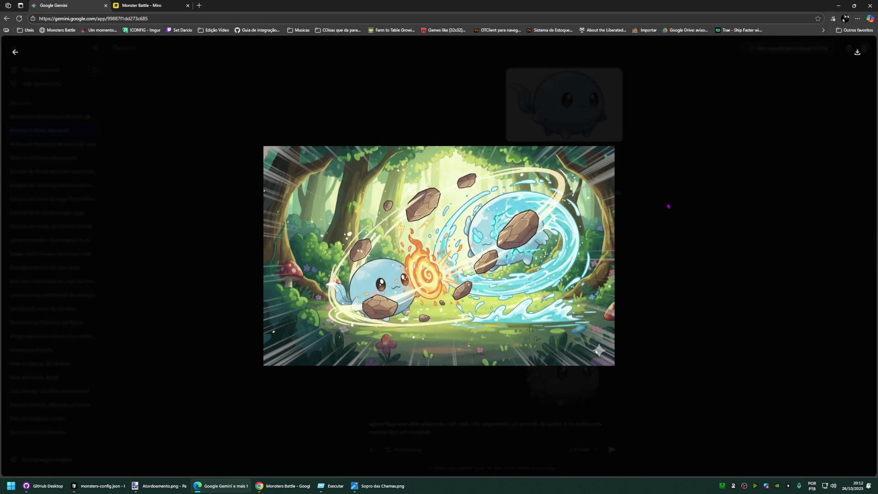
click(857, 52)
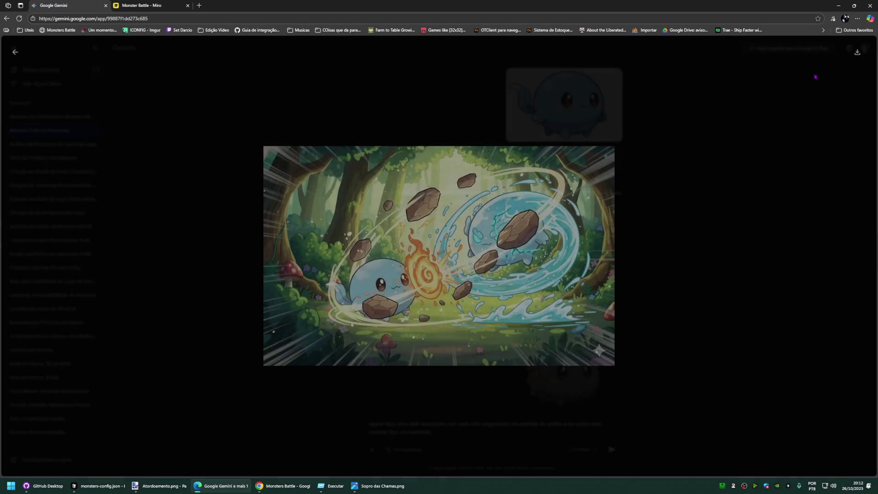
key(Escape)
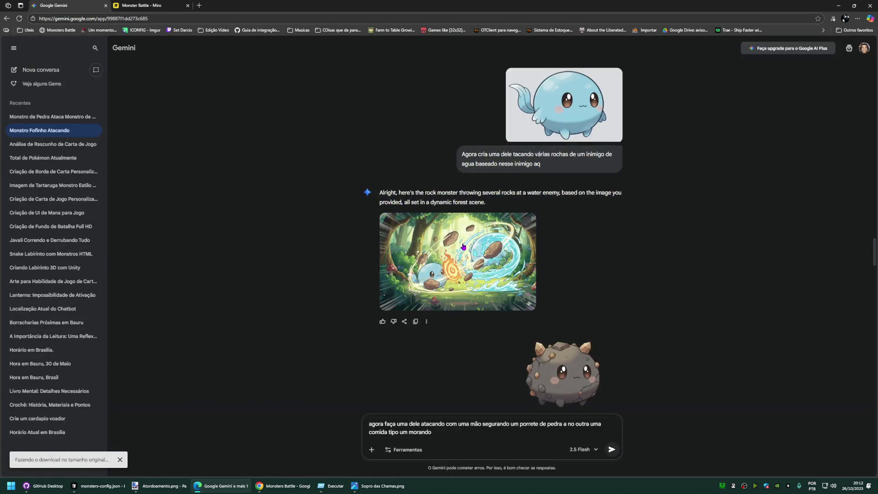
scroll(463, 246, down, 5)
scroll(462, 246, down, 5)
scroll(463, 246, down, 5)
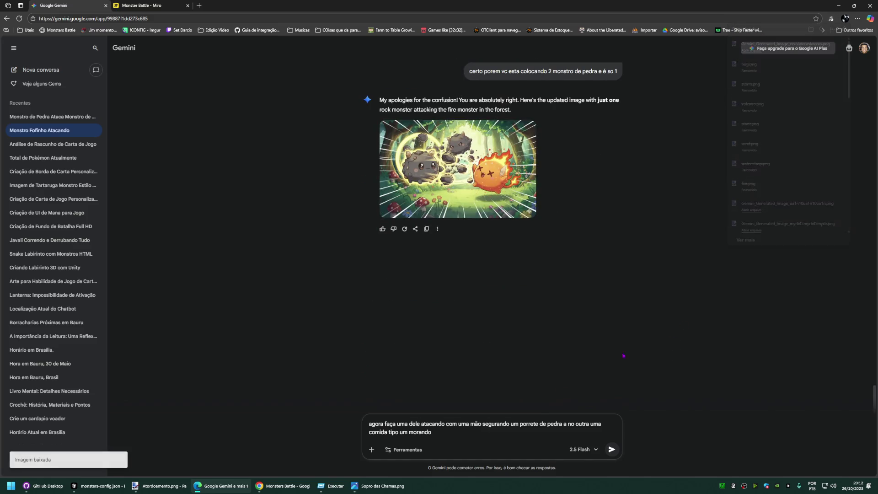
Step: Delete the unsent prompt text and bring up the attachment options
drag(433, 432, 328, 422)
key(BackSpace)
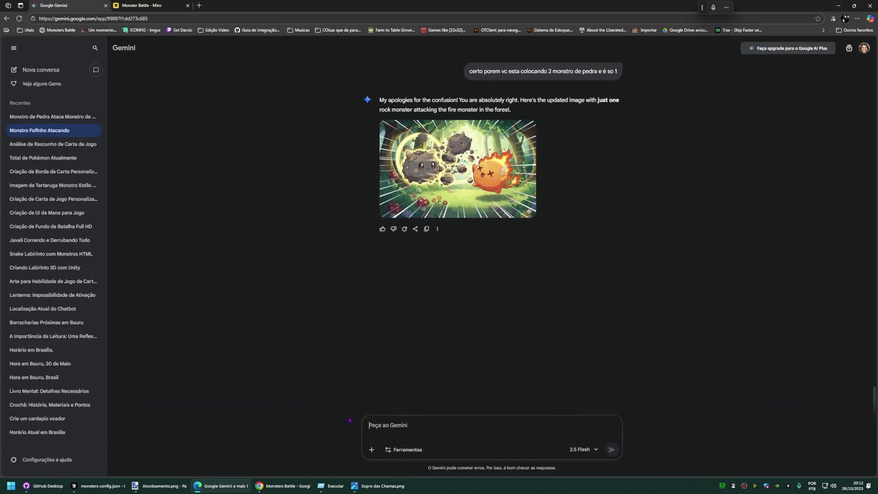
click(371, 450)
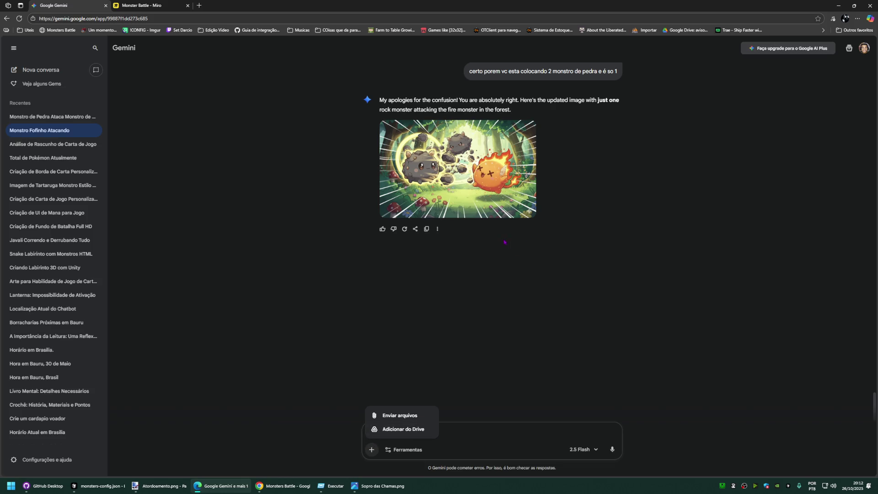
Step: Attach the forest battle image and the fire monster picture from Downloads
click(400, 415)
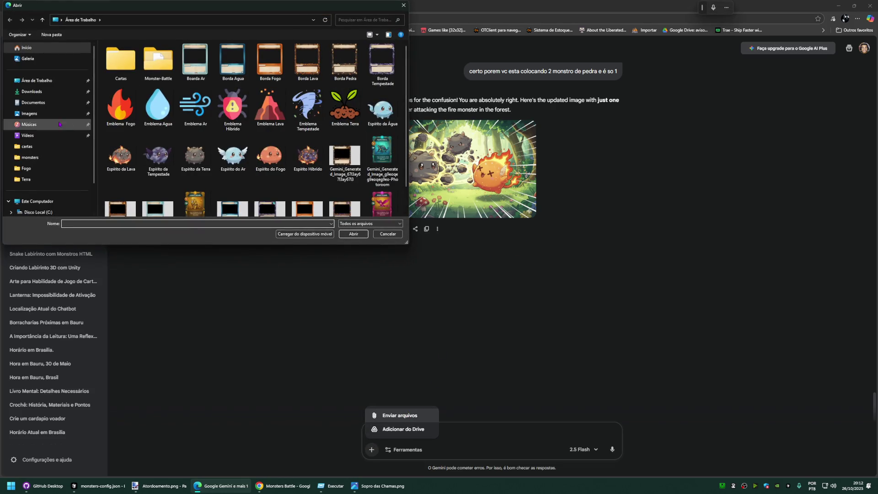
click(32, 91)
double_click(130, 68)
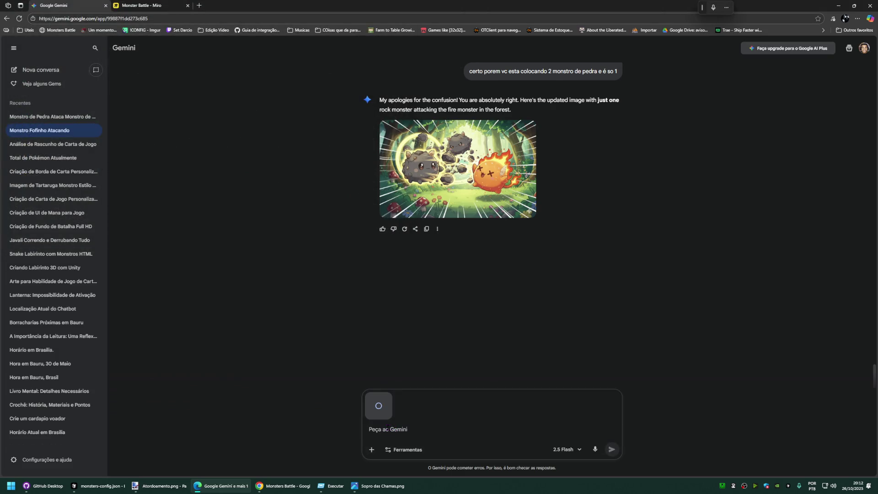
text(nessa arte o monstro da esquerda deve ser o monstro de fogo)
click(371, 449)
click(399, 415)
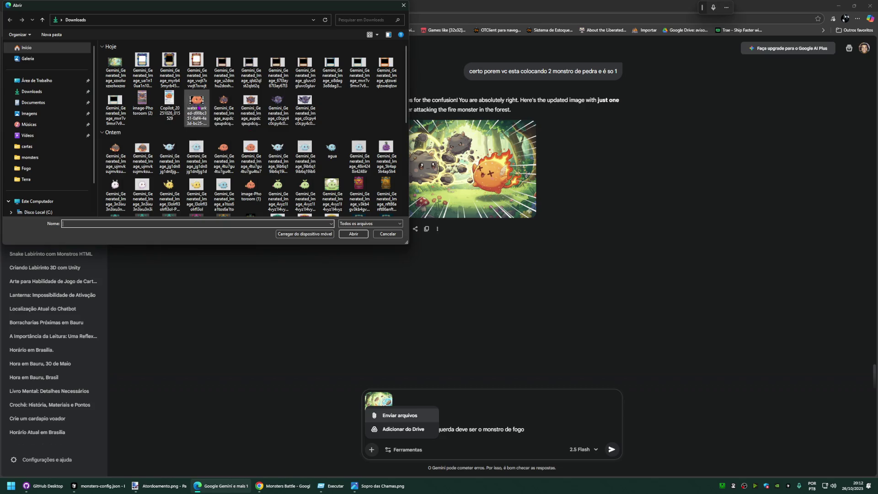
double_click(250, 195)
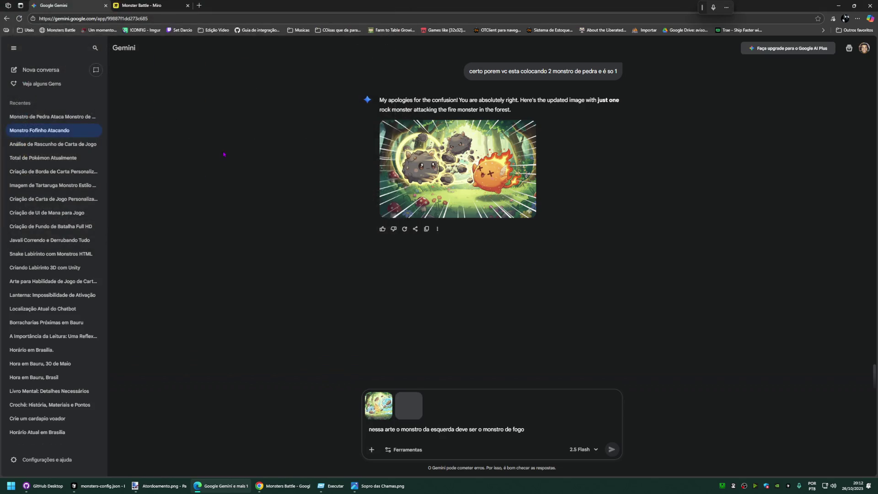
Step: Send the prompt asking that the left monster become the fire monster, then view the Sopro das Chamas card
click(611, 450)
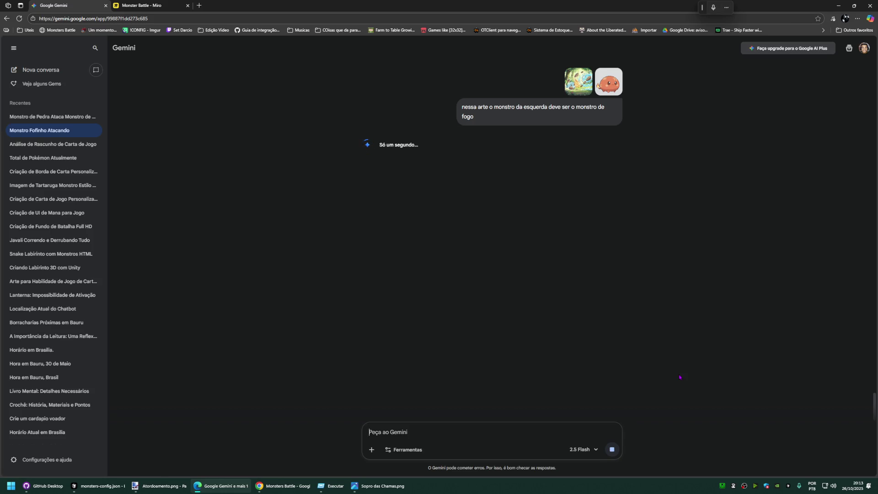
click(378, 486)
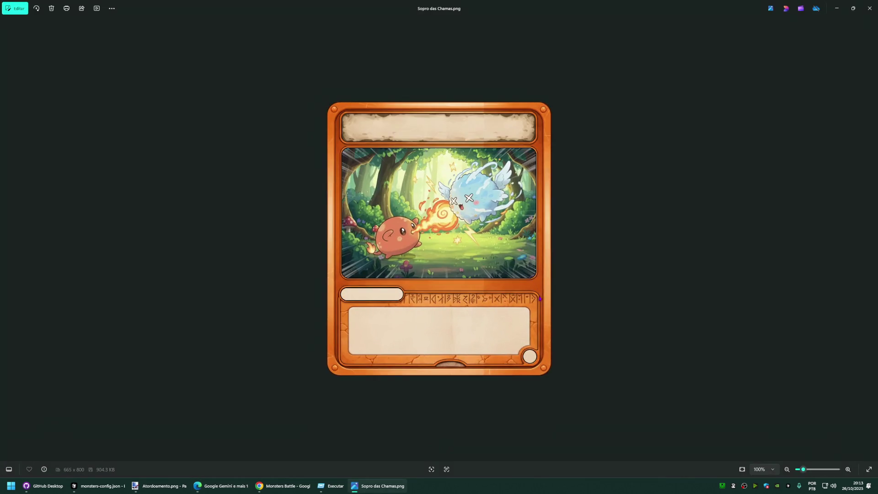
Step: Close the image viewer and return to the Miro board, ready to edit the second card's description
click(869, 8)
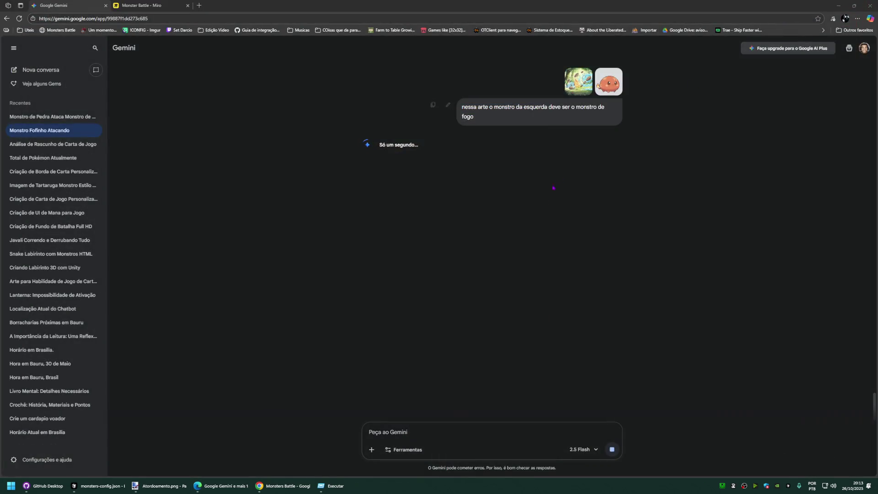
click(159, 486)
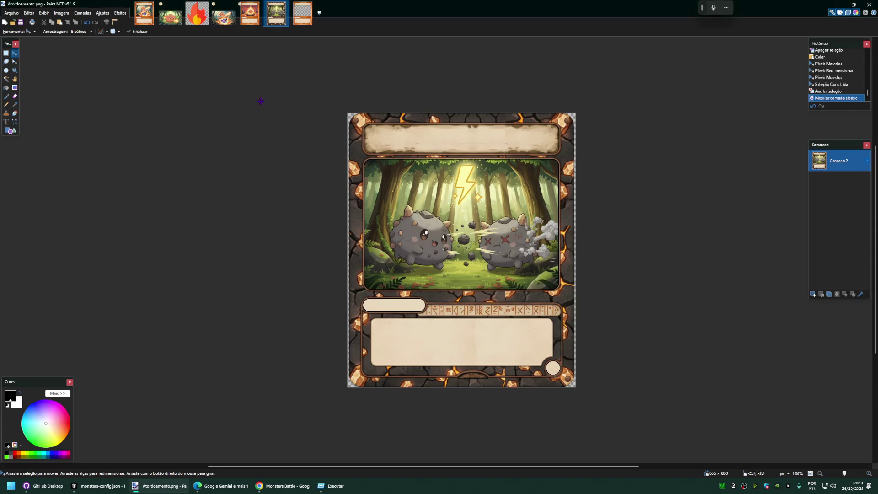
click(220, 486)
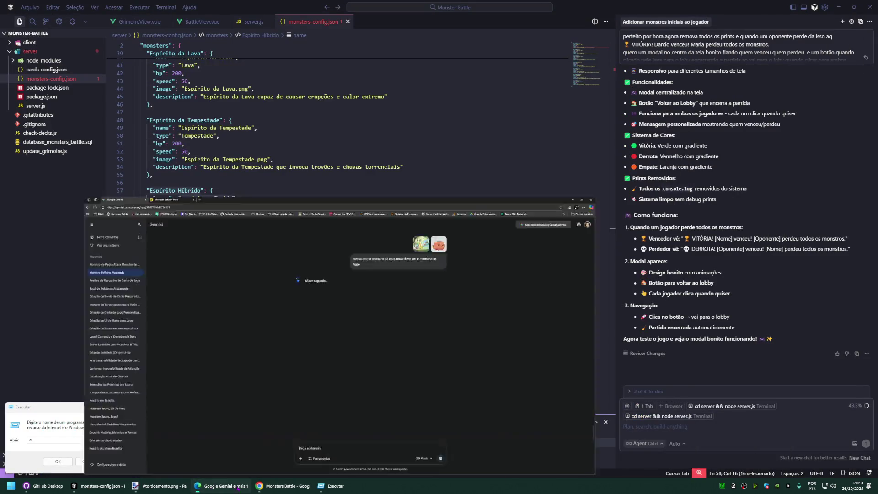
click(221, 486)
click(135, 5)
scroll(388, 219, up, 2)
scroll(388, 219, down, 3)
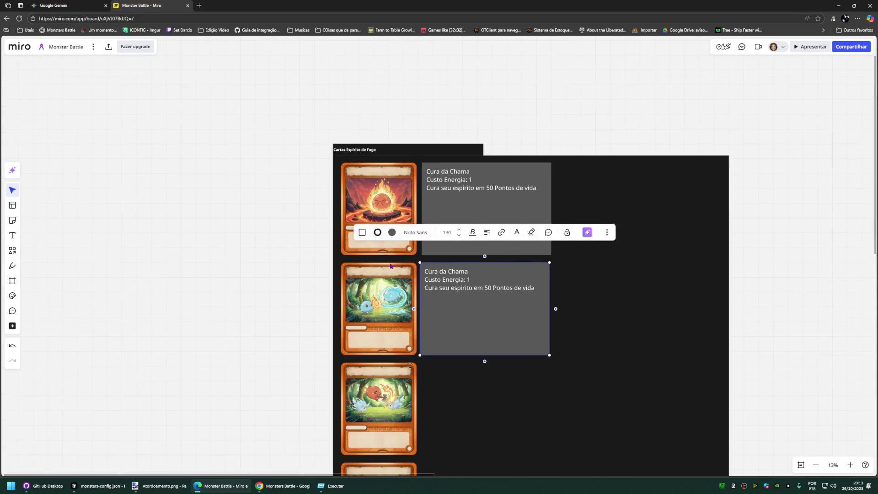
scroll(389, 265, up, 5)
scroll(467, 177, down, 3)
double_click(467, 177)
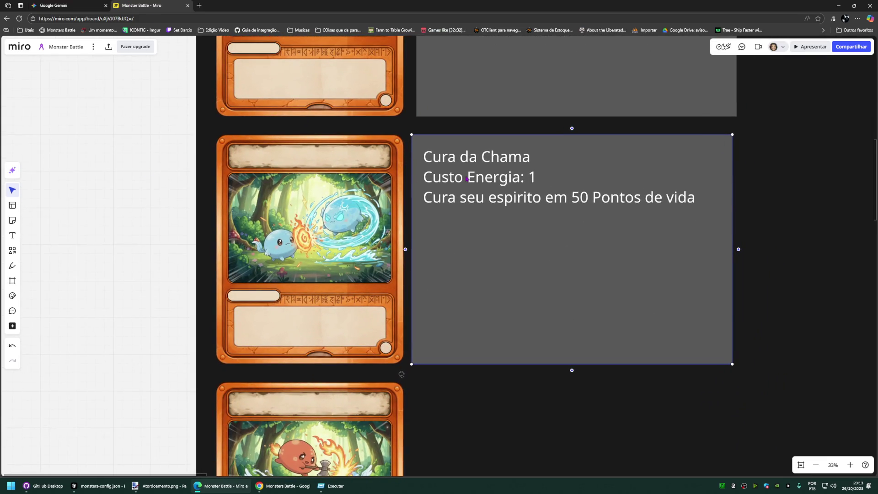
Step: Retitle the copied box 'Escudo de Fogo' and change its energy cost to 2
click(335, 206)
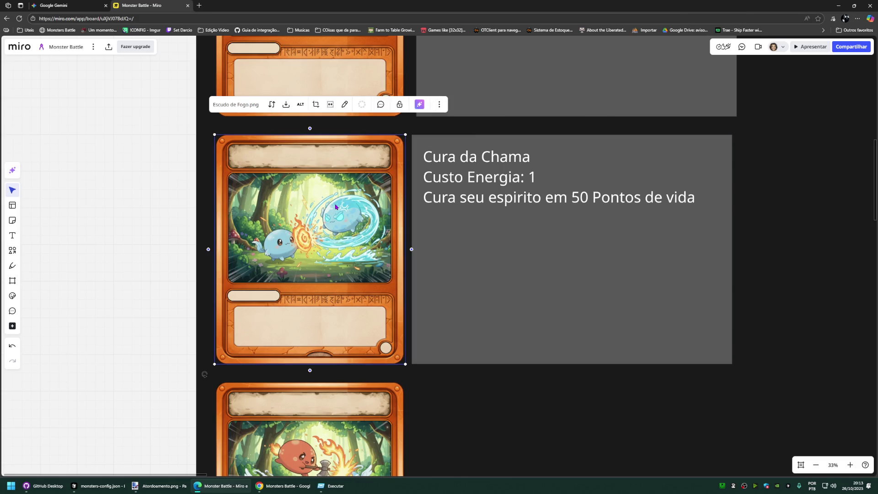
click(480, 197)
double_click(511, 157)
triple_click(474, 177)
click(544, 155)
drag(424, 178, 426, 157)
text(Escudo de Fogo)
click(535, 177)
double_click(531, 178)
text(2)
Step: Rewrite the effect line as adding 100 shield points to your Spirito
click(427, 199)
drag(423, 198, 693, 208)
text(Adiciona 100 pontos de escudo no seu )
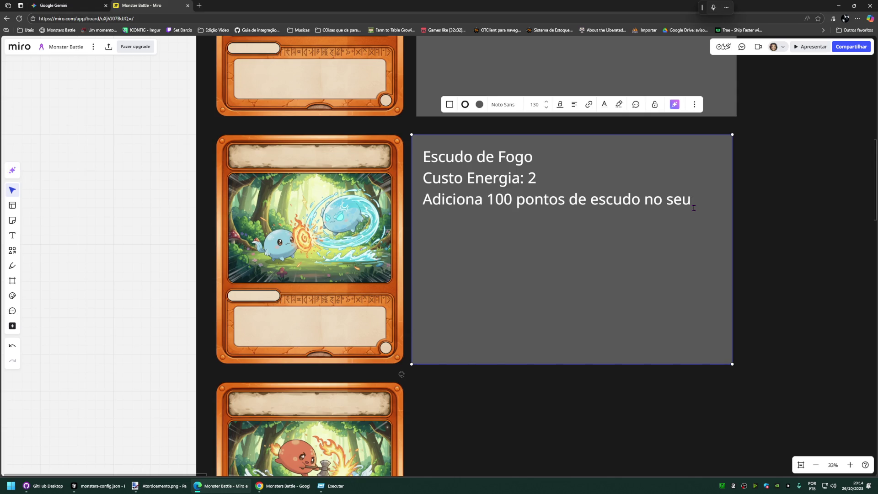
text(Spirito)
click(165, 198)
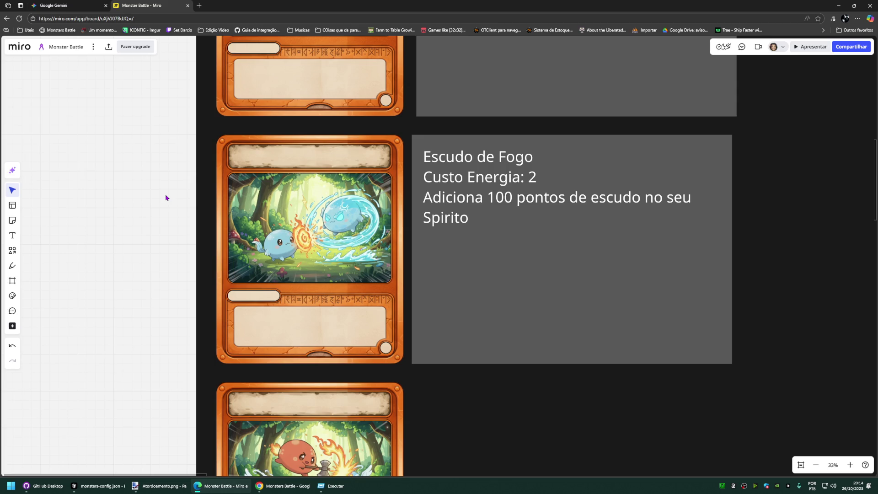
double_click(476, 222)
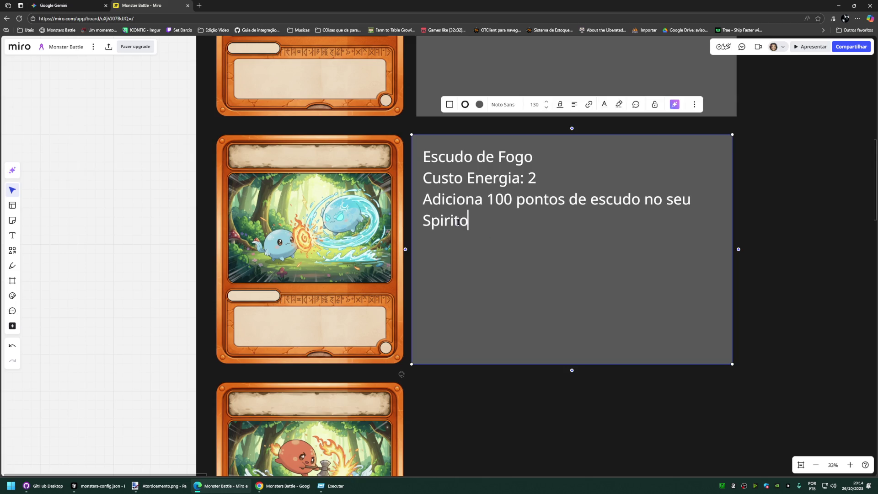
Step: Dictate 'Espírito' into the second description and select the misspelled word in the first
key(super+h)
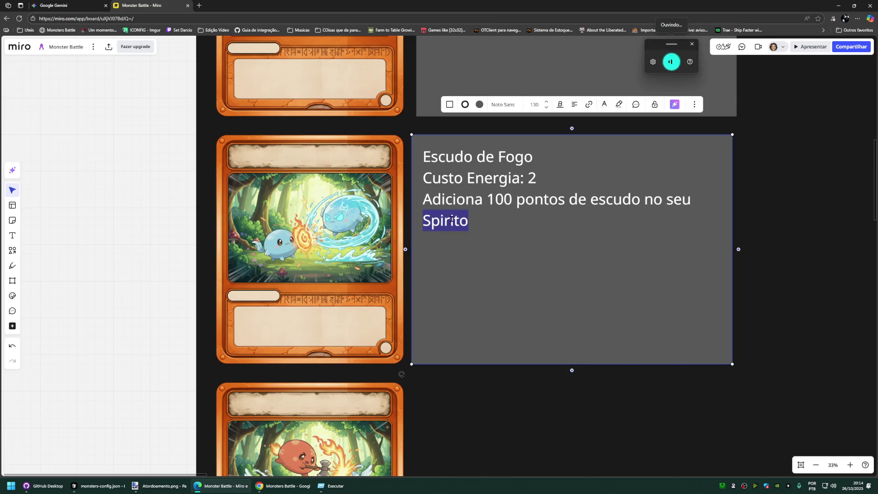
text(Espírito)
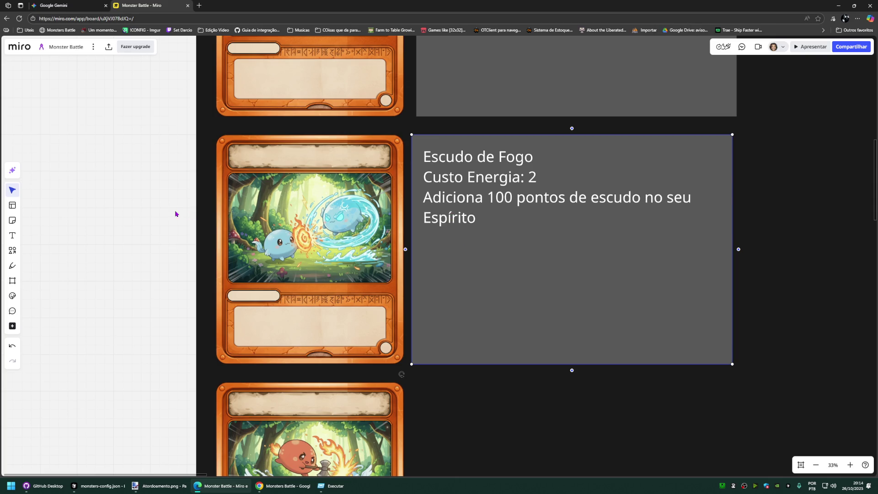
double_click(430, 221)
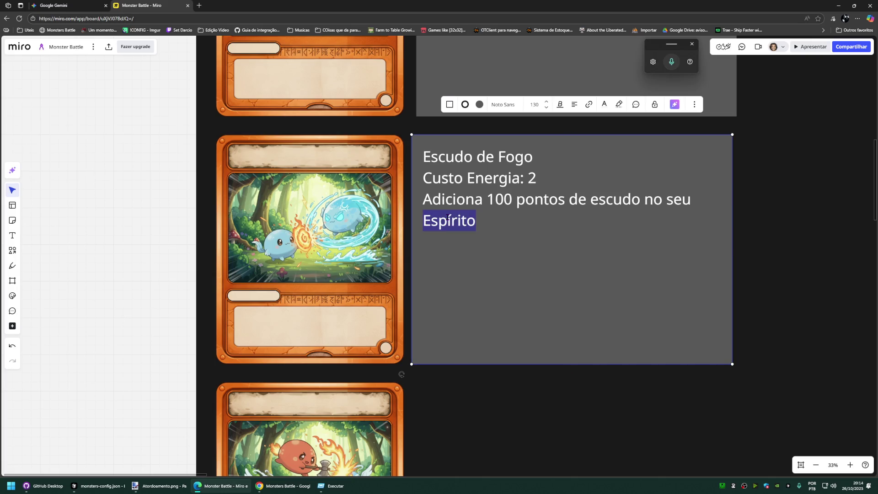
scroll(484, 253, up, 2)
scroll(484, 252, down, 2)
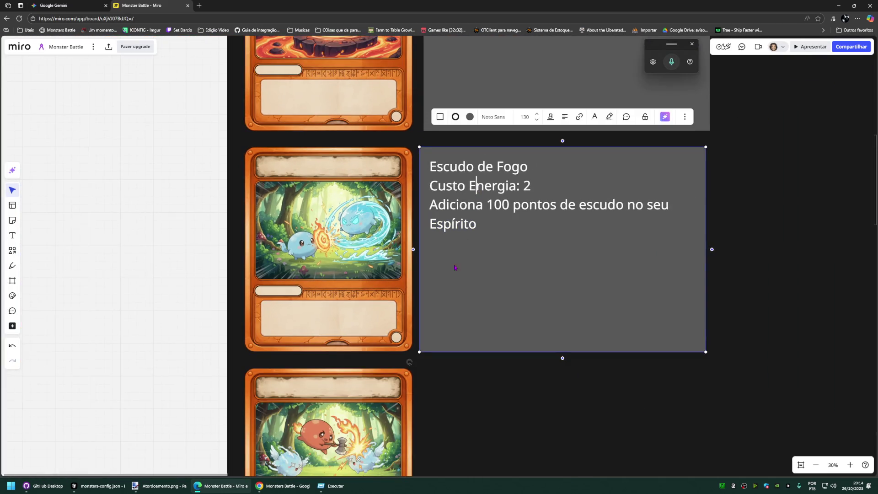
drag(171, 112, 129, 274)
click(480, 144)
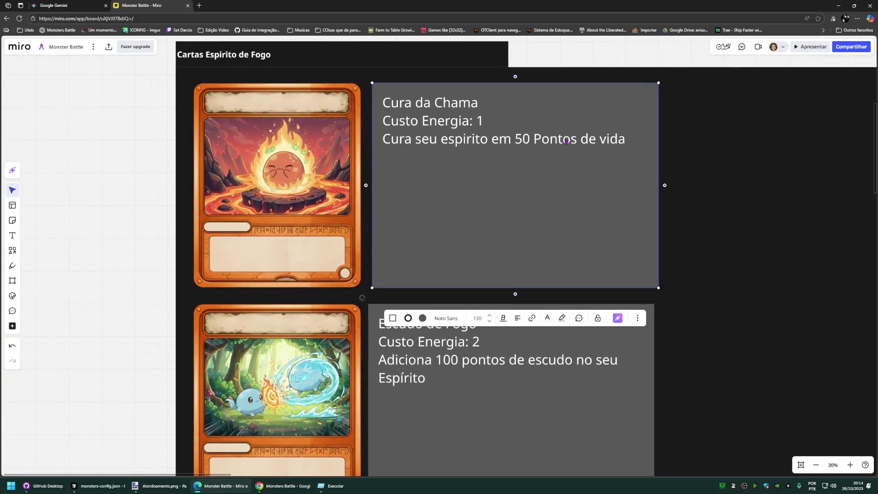
double_click(456, 141)
text(Espírito)
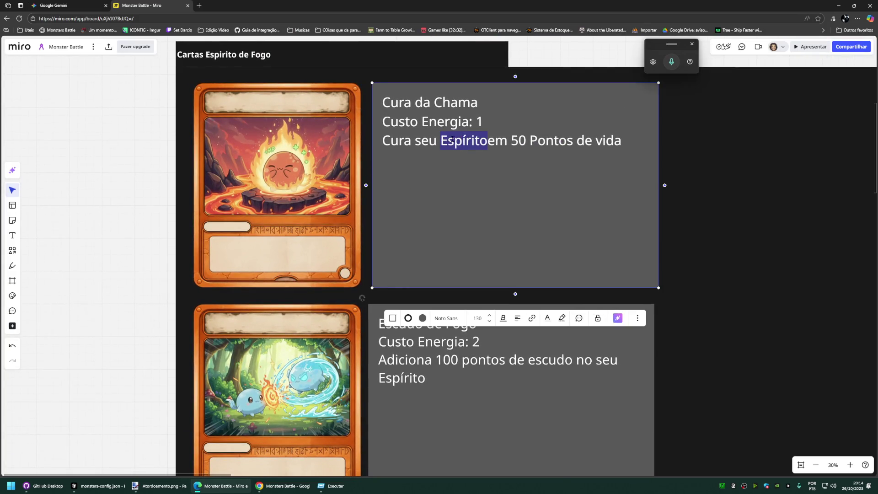
Step: Correct the first description to lowercase 'espírito', then switch to the Gemini conversation
key(Right)
key(Left)
key(Left)
key(Left)
key(Left)
key(Left)
key(Left)
key(Left)
key(BackSpace)
text(e)
key(Escape)
key(Escape)
scroll(168, 192, down, 2)
key(ctrl+1)
key(super+h)
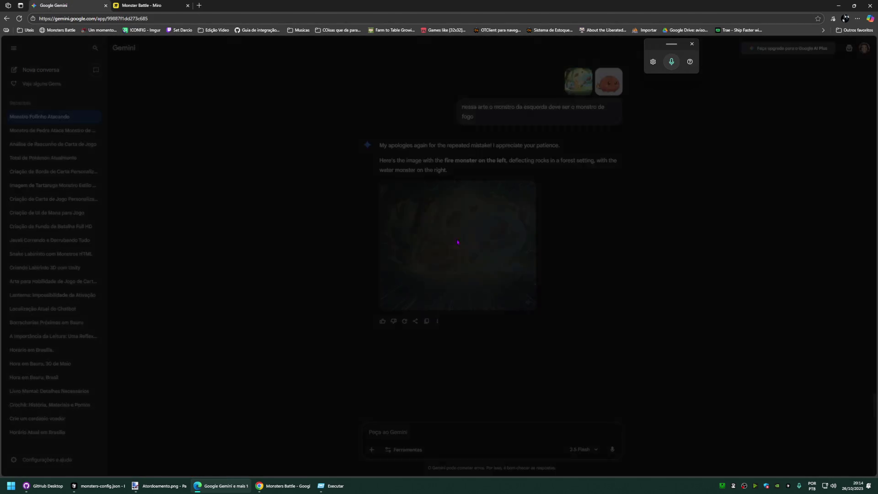
Step: Inspect the generated image with the fire monster on the left at full size
click(457, 242)
right_click(463, 215)
click(744, 209)
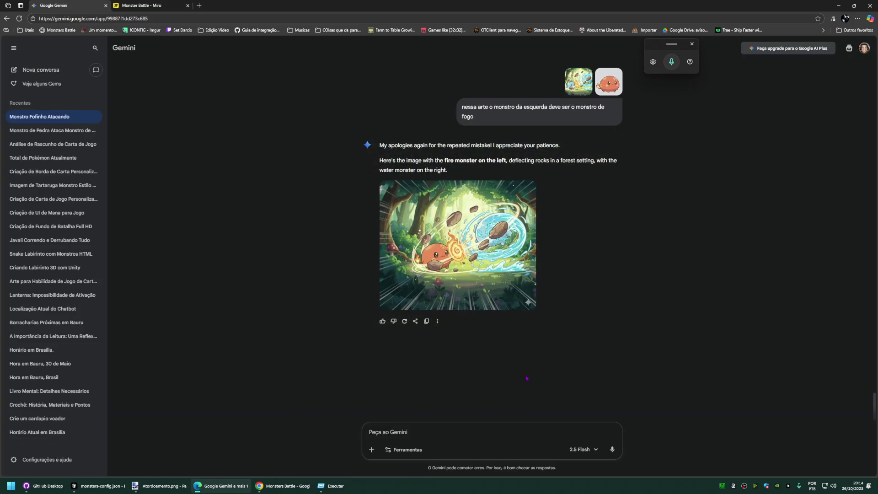
text(Remova)
Step: Send 'Remova as pedras' as a follow-up and switch back to the Miro board
key(ctrl+a)
key(BackSpace)
text(Remova as pedras)
key(Return)
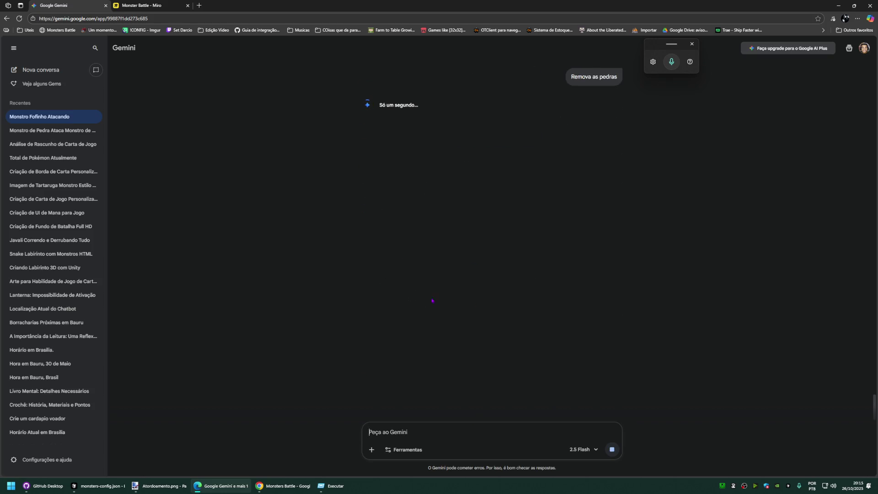
key(ctrl+Tab)
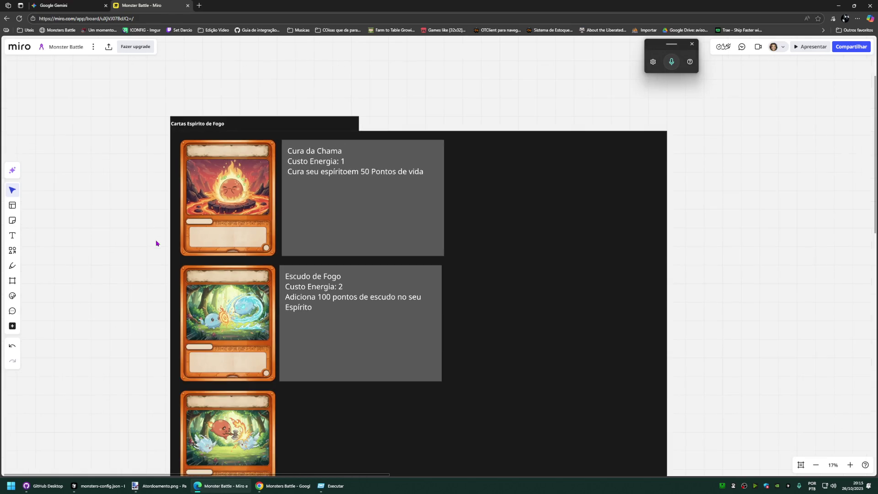
scroll(159, 220, down, 2)
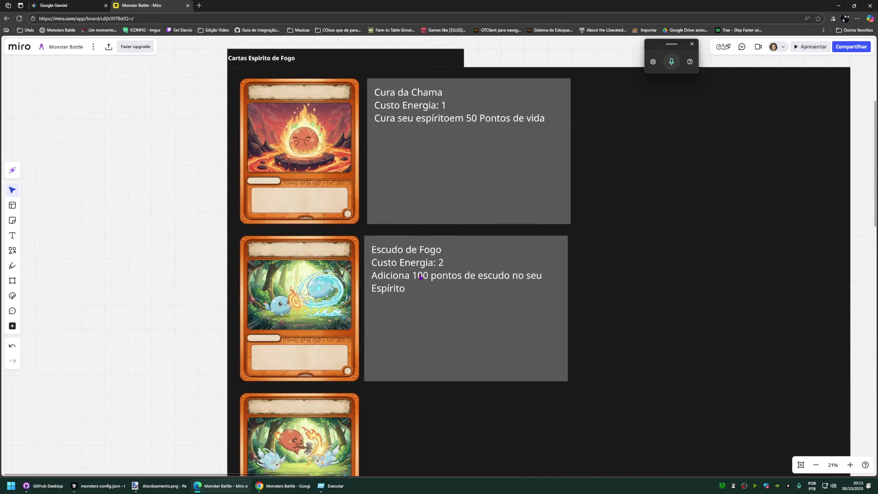
Step: Retitle the second card's description 'Investida do Fogo', fixing a typo in 'de'
click(418, 277)
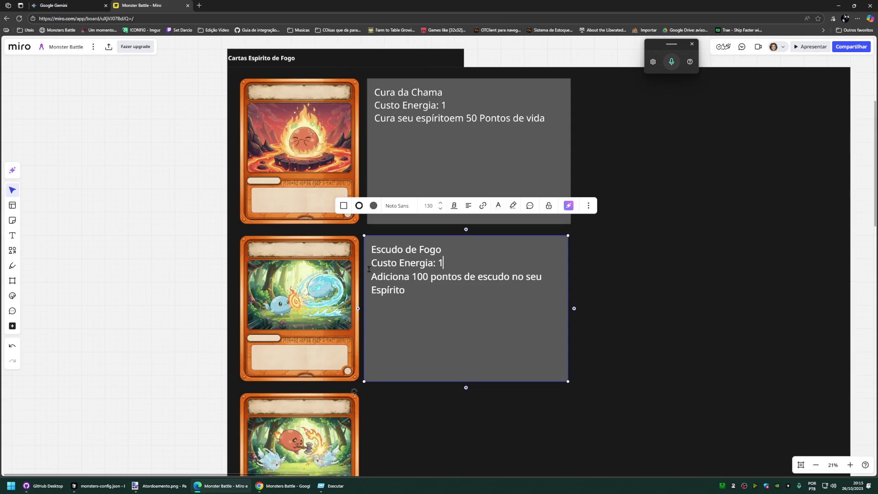
click(188, 265)
scroll(163, 365, up, 2)
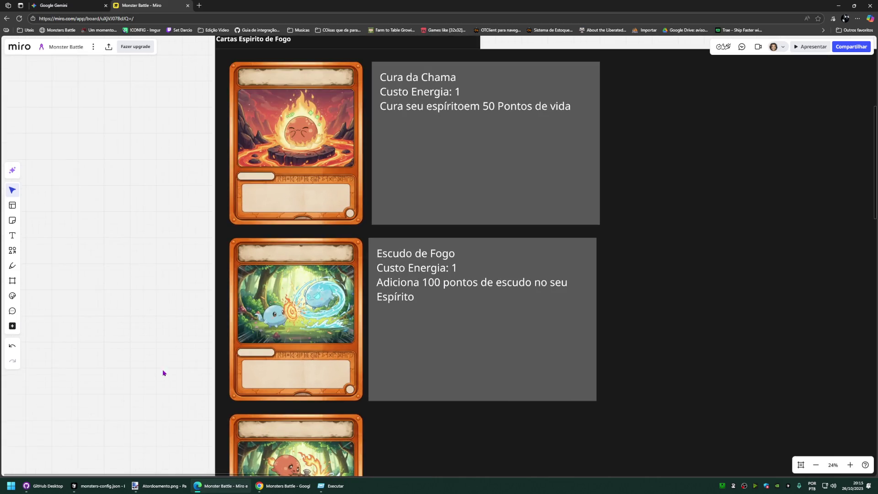
scroll(164, 365, down, 5)
click(447, 127)
mouse_move(457, 121)
mouse_down()
mouse_move(520, 211)
mouse_move(455, 237)
mouse_up()
click(282, 291)
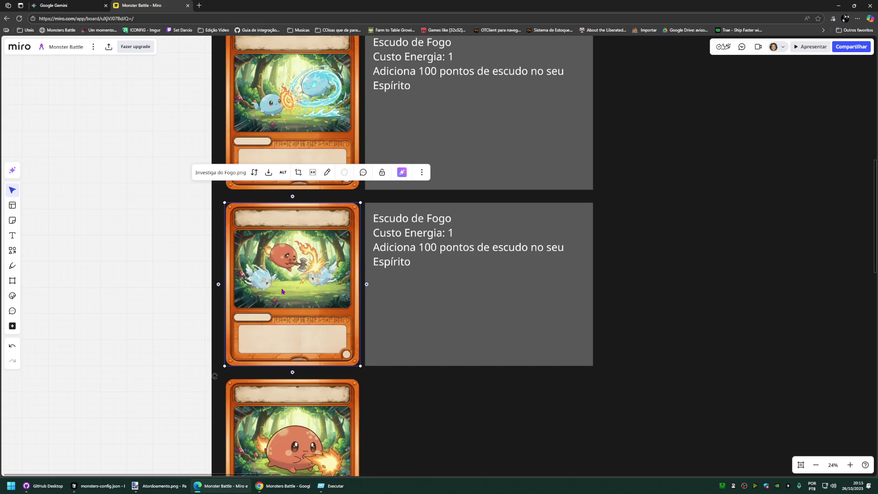
click(447, 241)
click(453, 220)
key(super+h)
double_click(439, 218)
click(419, 220)
mouse_move(422, 219)
mouse_down()
mouse_move(453, 233)
mouse_move(373, 219)
mouse_up()
click(418, 221)
text(Investida de)
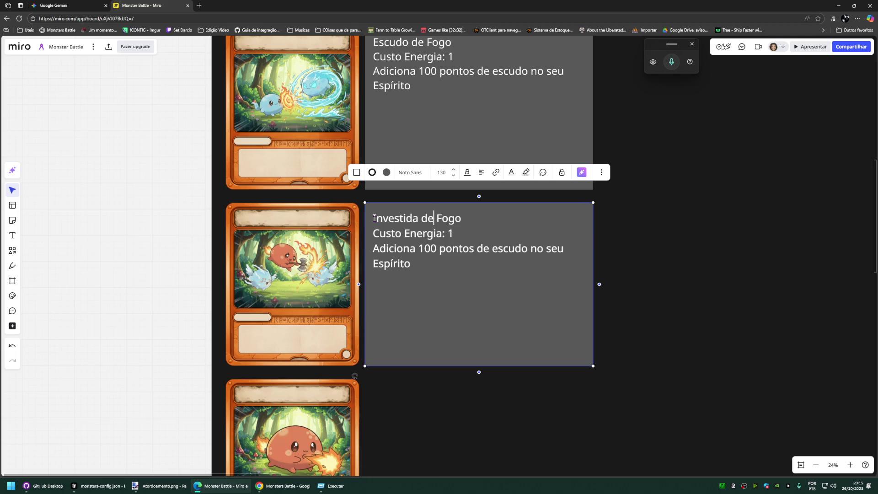
click(285, 250)
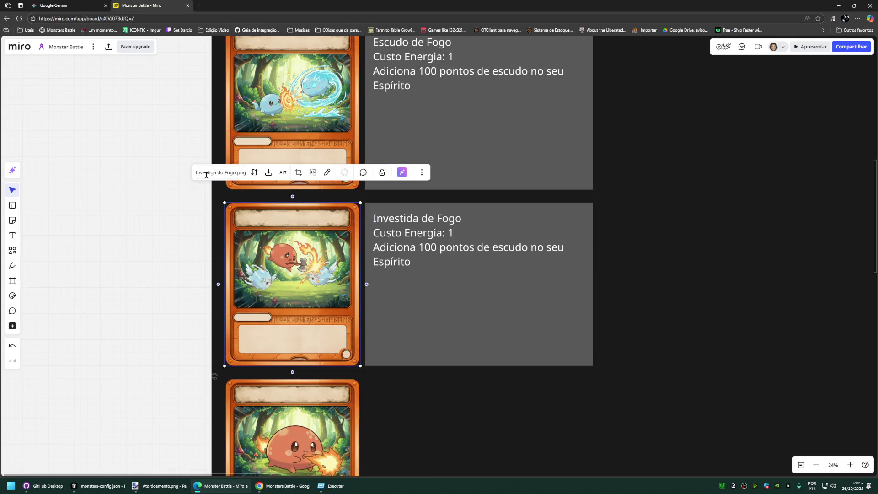
double_click(432, 220)
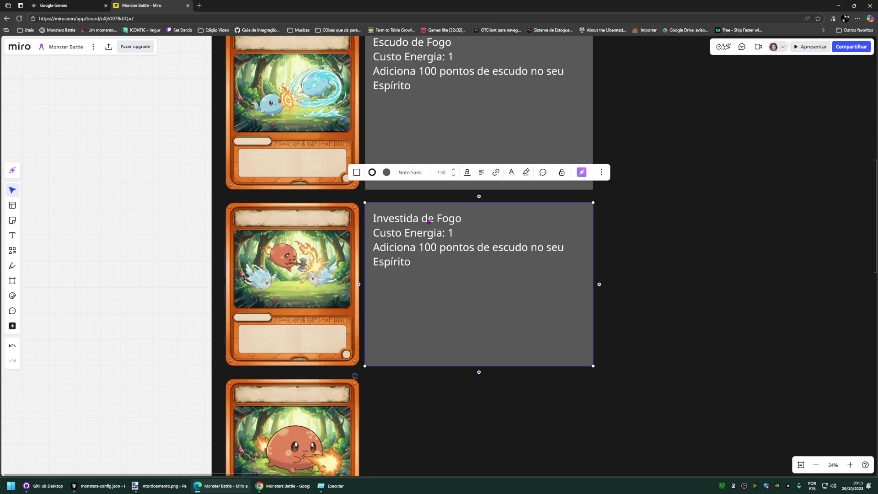
key(BackSpace)
text(o)
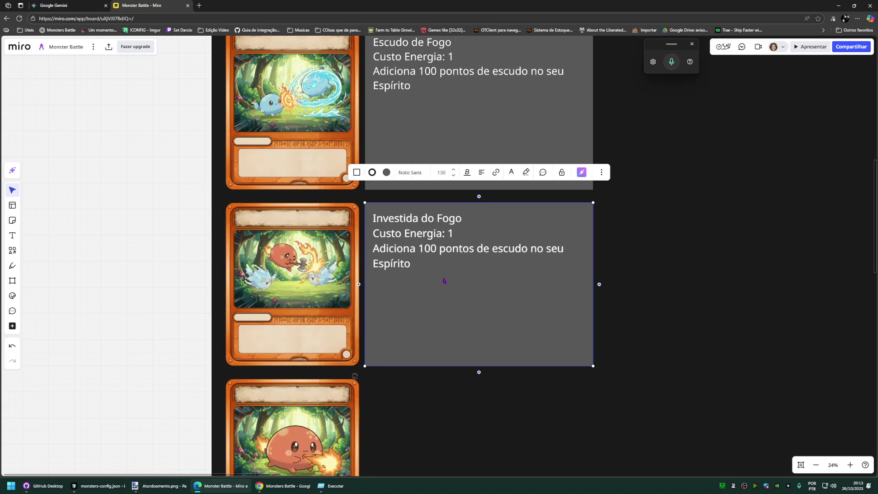
Step: Change the cost to 2 and write the effect: skips the first monster, 100 damage to the next
double_click(422, 234)
click(470, 239)
key(BackSpace)
text(2)
drag(423, 264, 373, 248)
text(Causa)
key(BackSpace)
key(BackSpace)
key(BackSpace)
key(BackSpace)
key(BackSpace)
key(BackSpace)
text(Ignora o P)
key(BackSpace)
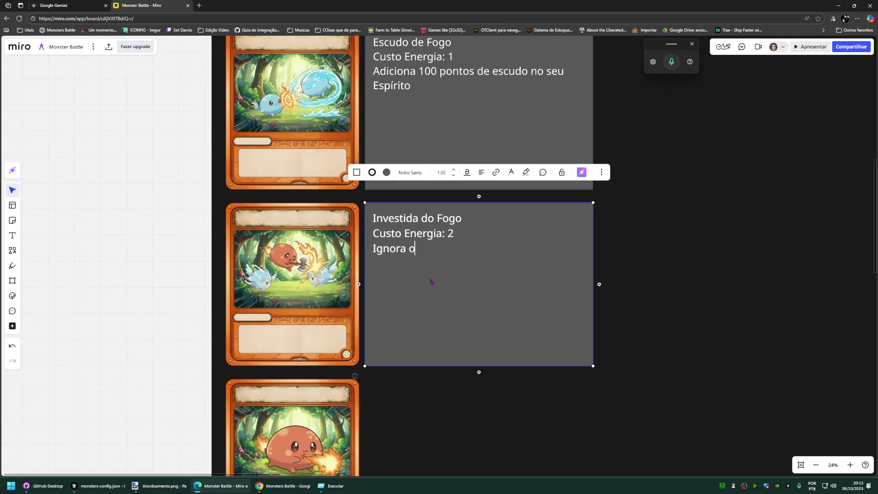
text(o mon)
key(BackSpace)
key(BackSpace)
key(BackSpace)
text(p)
text(rimeiro monstro e ataca o )
text(pxo)
text(imo)
key(BackSpace)
key(BackSpace)
key(BackSpace)
key(BackSpace)
text(roximo monsto)
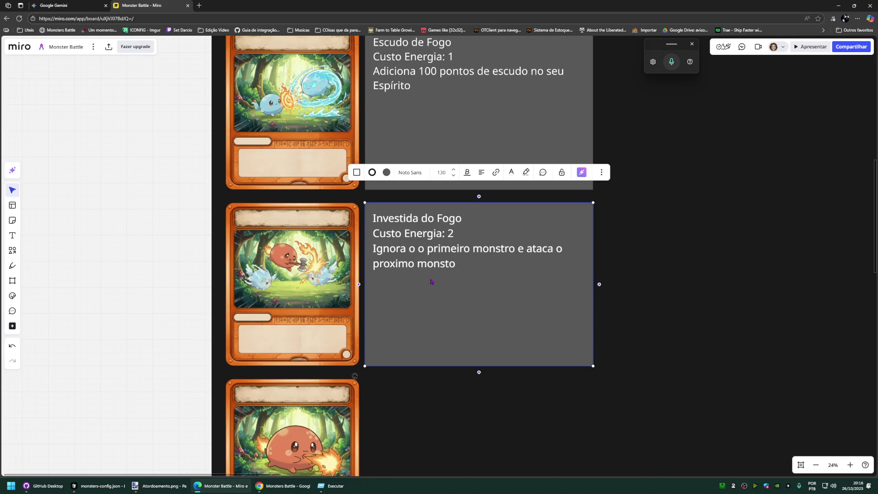
key(BackSpace)
text(ro causando 100 de dano)
Step: Select the whole card description for copying and open a new browser tab
key(ctrl+a)
key(ctrl+c)
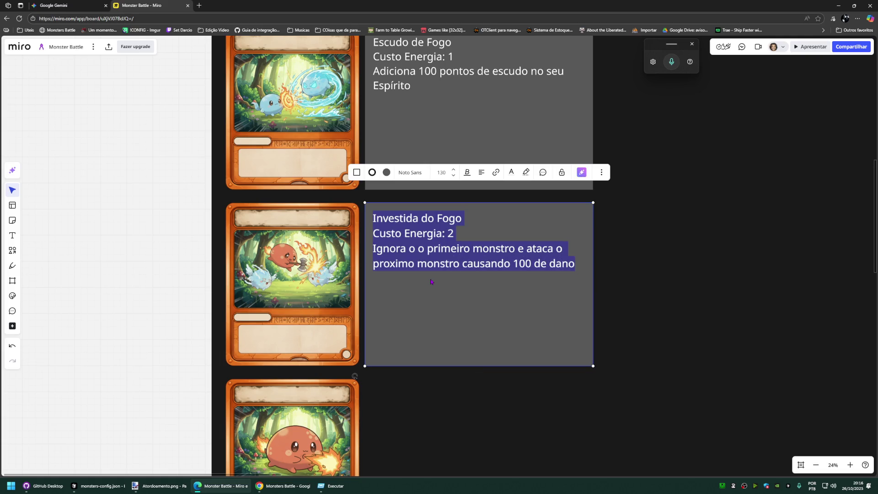
click(504, 248)
drag(567, 264, 360, 206)
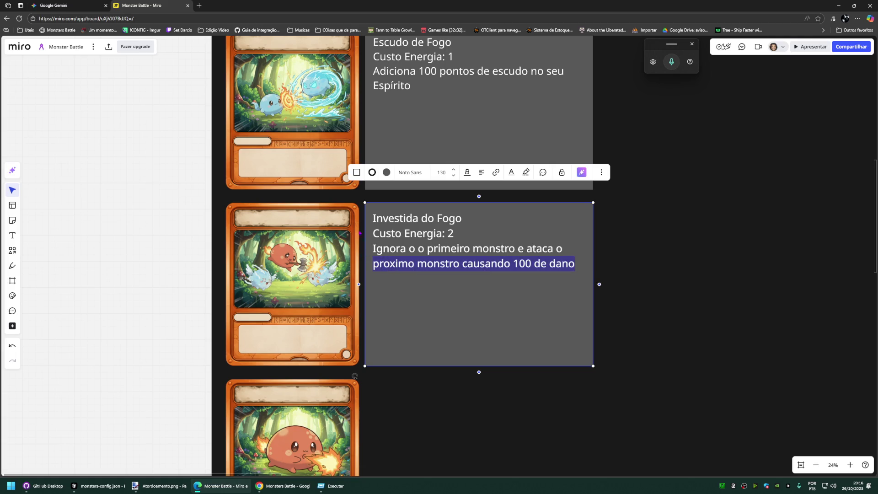
click(199, 5)
Step: Go to chatgpt.com and send the Investida do Fogo card text with a request to improve it
click(28, 29)
scroll(65, 90, down, 1)
click(64, 90)
click(95, 17)
text(chatgpt)
key(Return)
text(Deixe isso melhor com)
key(ctrl+v)
key(Return)
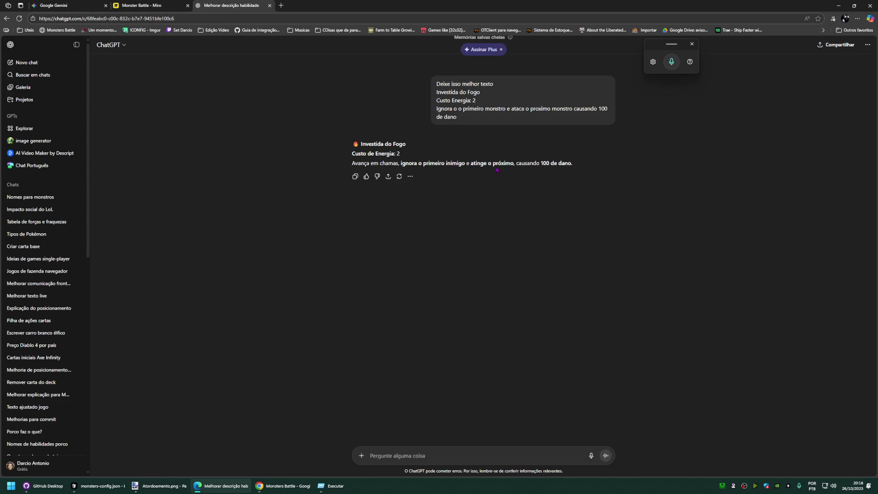
Step: Copy ChatGPT's reworded text, return to Miro and select the card's cost and effect lines
drag(582, 167, 351, 153)
key(ctrl+c)
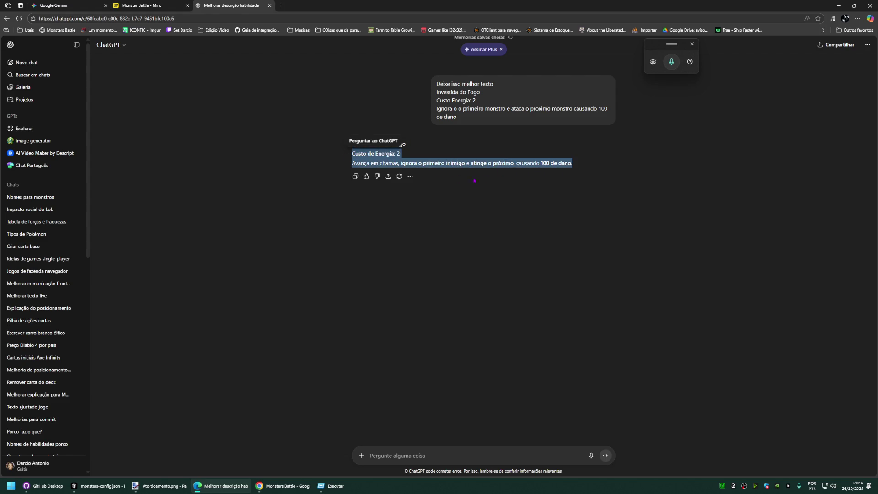
key(ctrl+shift+Tab)
click(458, 249)
drag(576, 264, 374, 229)
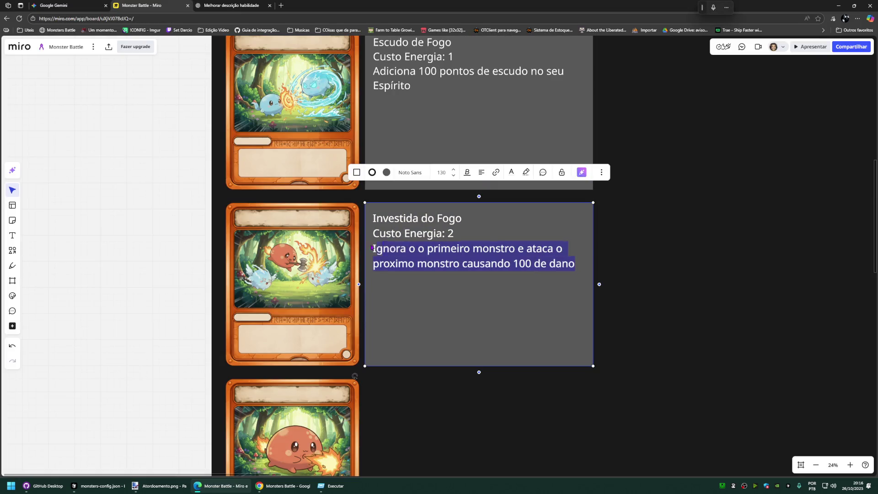
Step: Replace Investida do Fogo's lines with the improved text and duplicate its box beside the next card
key(ctrl+v)
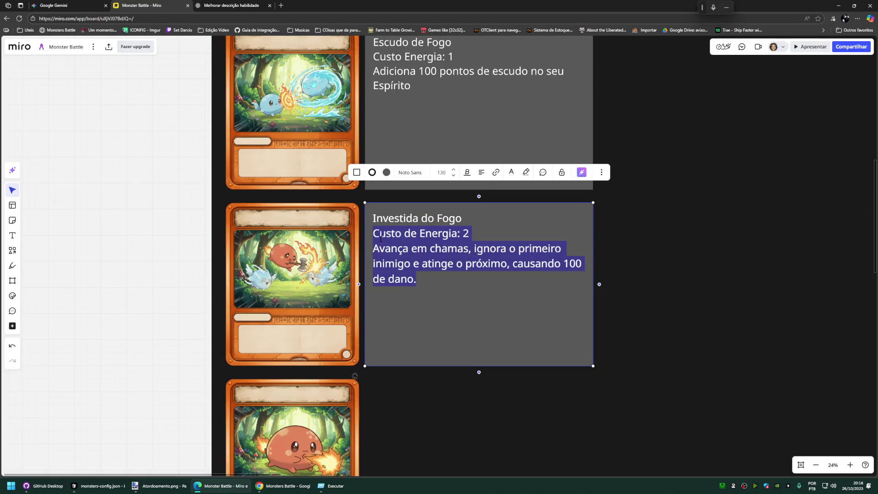
click(150, 240)
scroll(150, 240, down, 2)
scroll(149, 240, up, 3)
scroll(154, 316, up, 2)
drag(157, 335, 172, 122)
click(569, 128)
scroll(554, 133, down, 1)
key(ctrl+d)
mouse_move(462, 104)
mouse_down()
mouse_move(509, 310)
mouse_move(471, 256)
mouse_up()
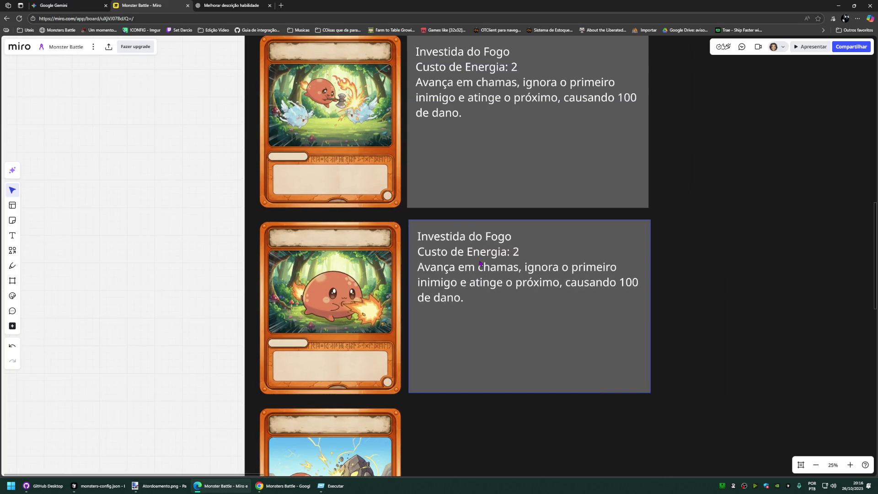
Step: Rewrite the copy as Lança Chamas, energy cost 1, dealing 80 damage
double_click(434, 269)
click(487, 254)
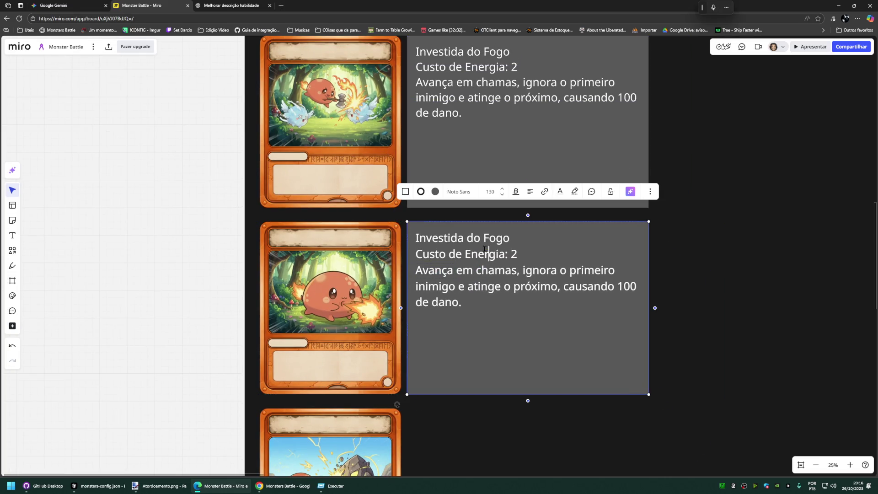
click(331, 271)
click(509, 240)
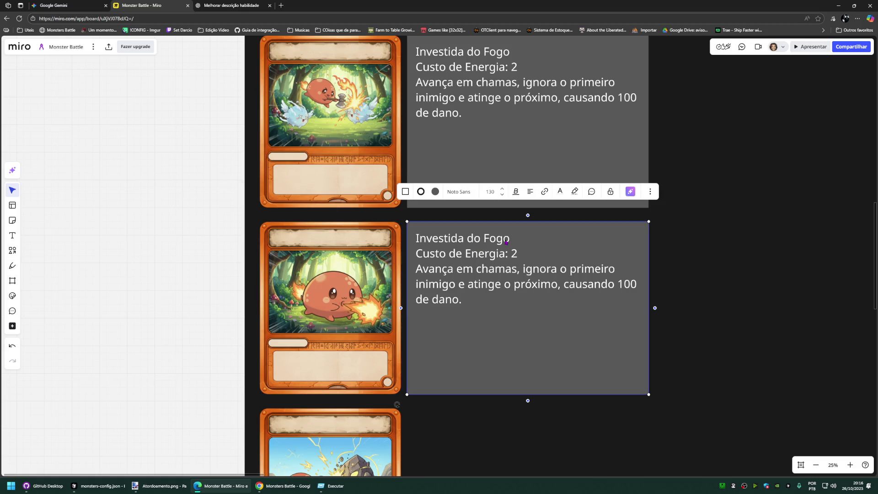
triple_click(406, 237)
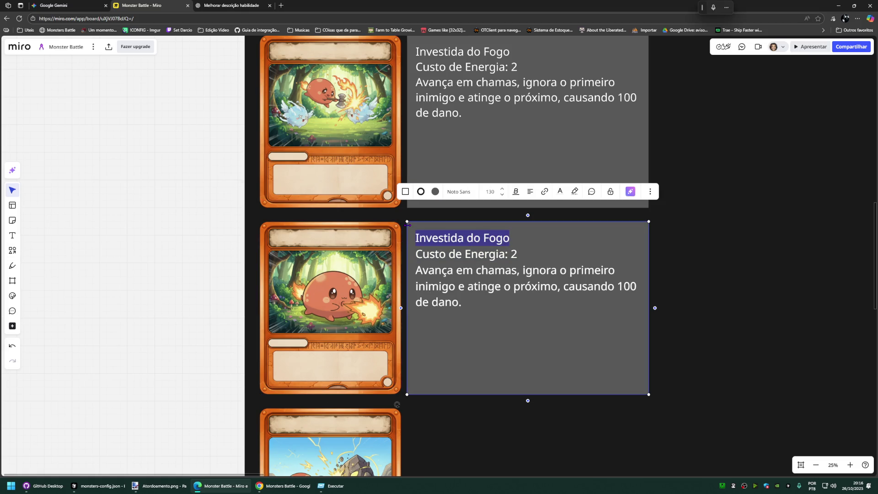
text(Lança Chamas)
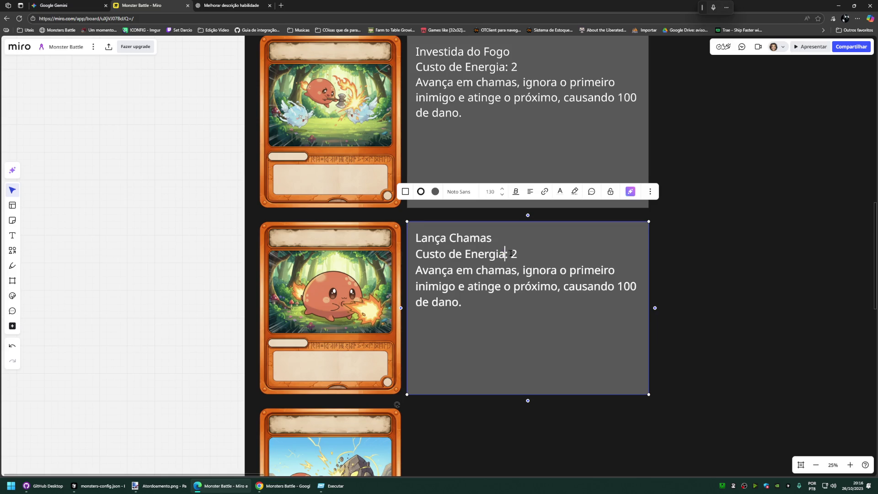
click(518, 253)
drag(463, 302, 416, 272)
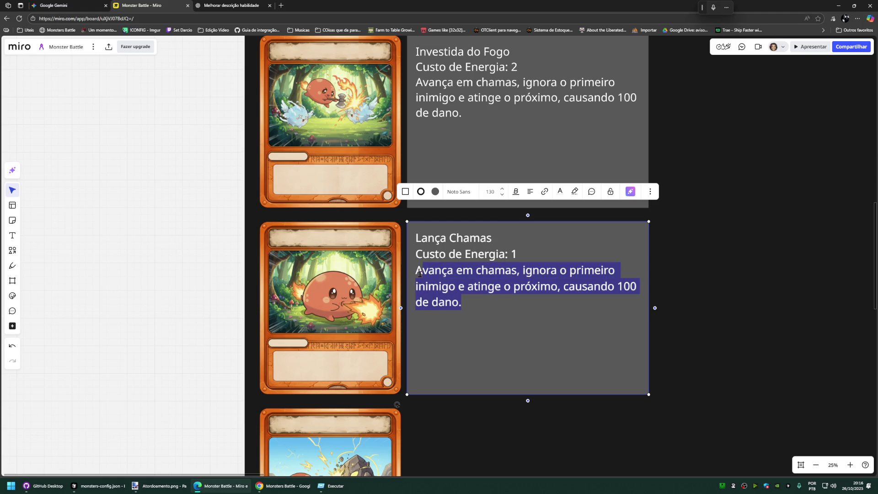
text(Causa )
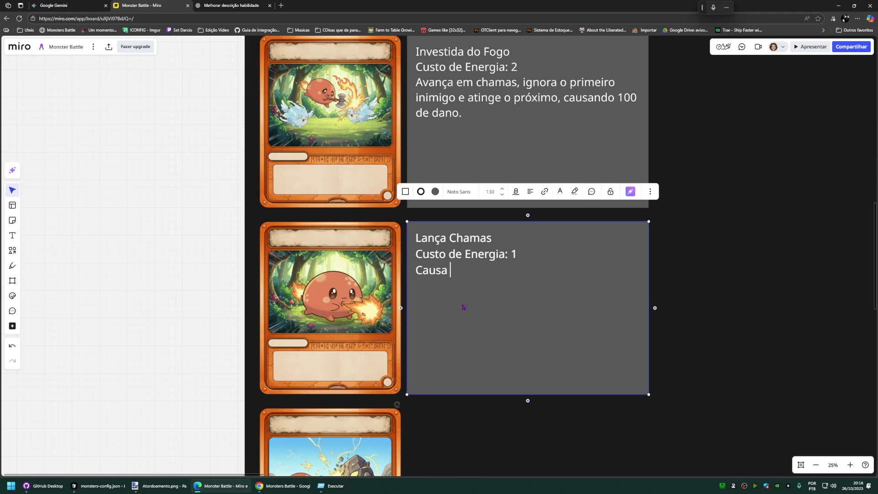
text(9)
key(BackSpace)
text(80 de ano a)
text(o monstro)
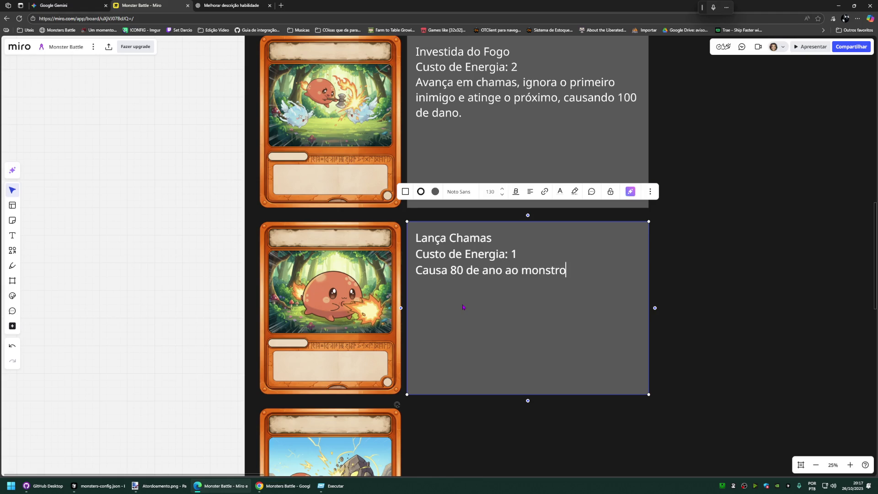
text(lvo!)
text(.)
click(175, 288)
scroll(220, 284, down, 2)
scroll(220, 284, up, 2)
Step: Swap 'monstro' for 'Espírito' (copied from the Escudo de Fogo box) in the Lança Chamas effect
click(473, 270)
key(super+h)
double_click(473, 269)
double_click(543, 269)
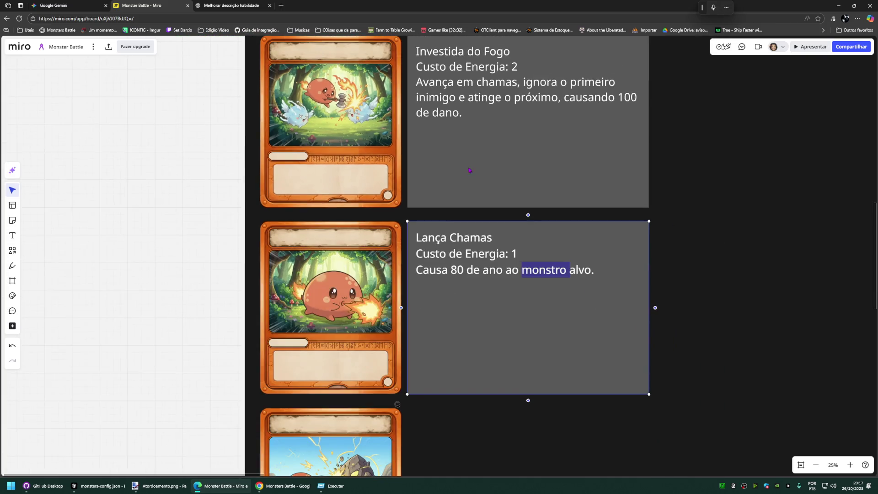
scroll(465, 178, up, 2)
scroll(440, 158, up, 1)
click(434, 150)
double_click(403, 108)
key(ctrl+c)
scroll(490, 366, down, 2)
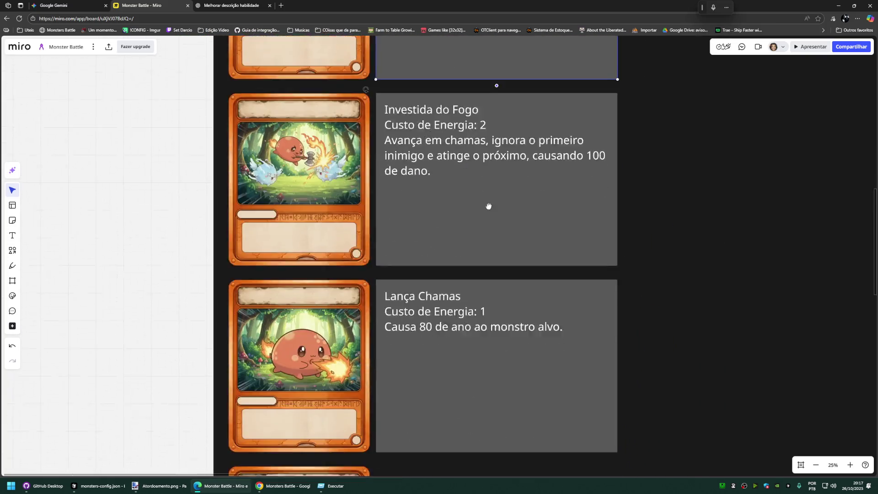
click(496, 261)
double_click(507, 264)
key(ctrl+v)
key(BackSpace)
key(ctrl+v)
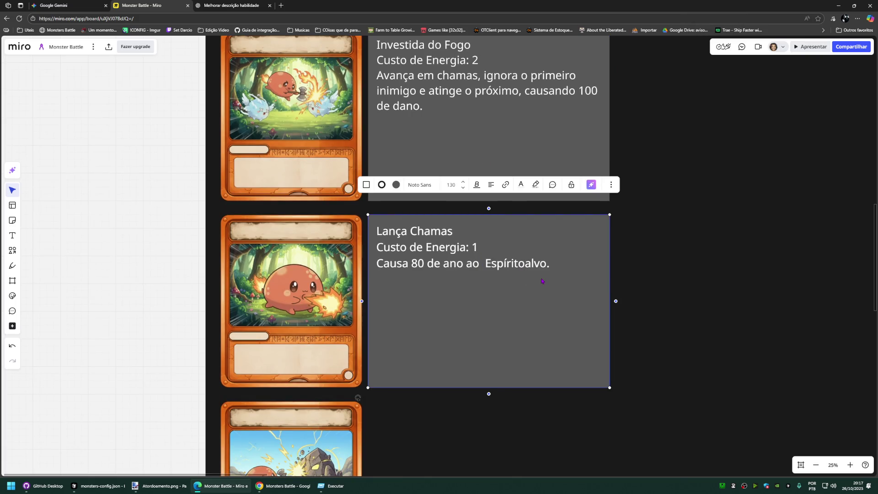
double_click(524, 264)
click(526, 263)
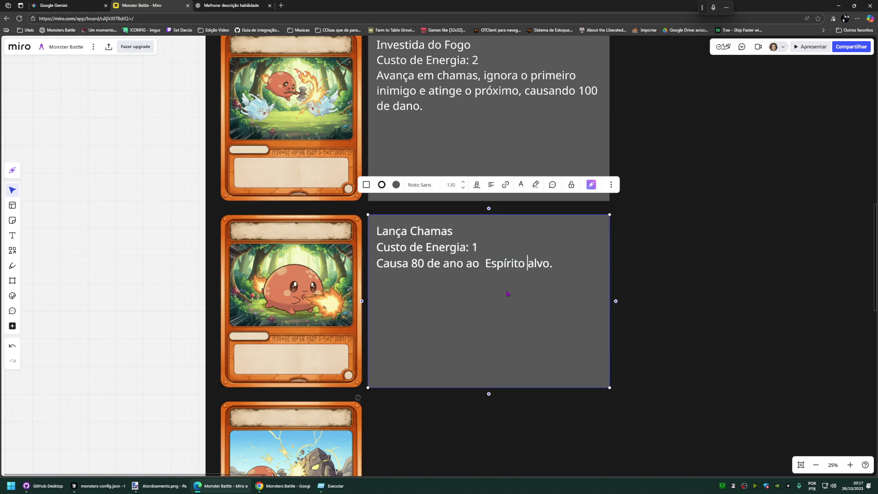
click(146, 275)
scroll(135, 343, down, 3)
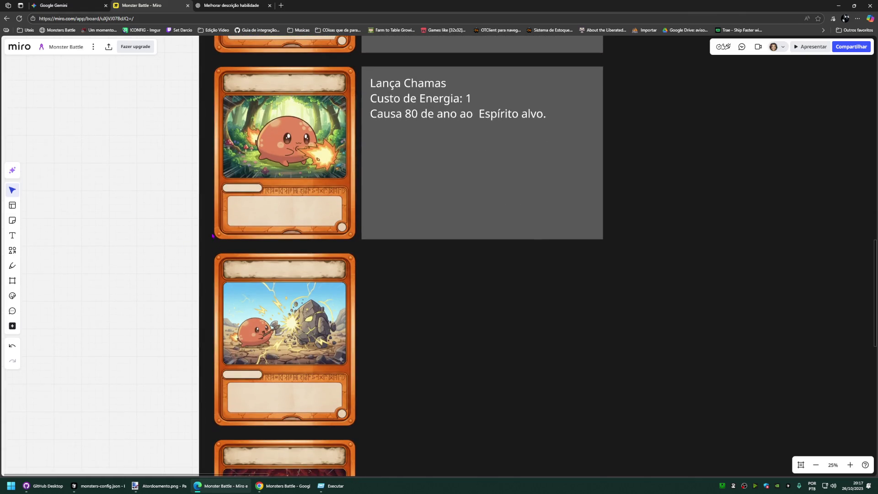
Step: Copy the Lança Chamas description box and move the copy beside the following card
click(439, 116)
key(ctrl+c)
scroll(439, 274, down, 1)
key(ctrl+v)
drag(473, 339, 434, 289)
Step: Rewrite the copy as Machado Critico with energy cost 2 and 130 damage
click(295, 337)
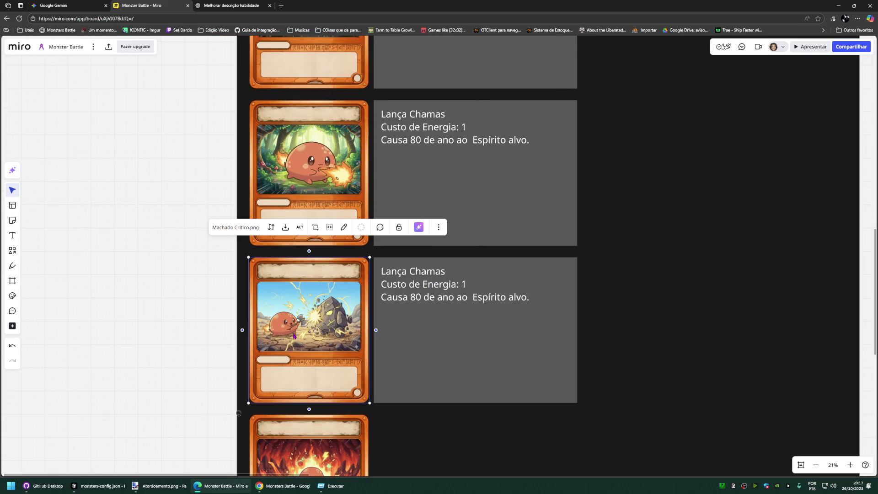
click(446, 288)
double_click(393, 284)
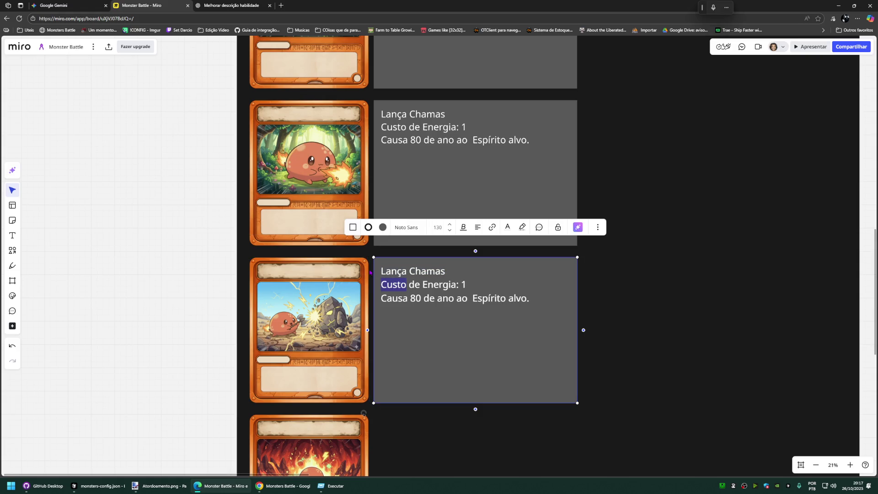
triple_click(381, 271)
text(Machado CritiCusto de Energia: 1)
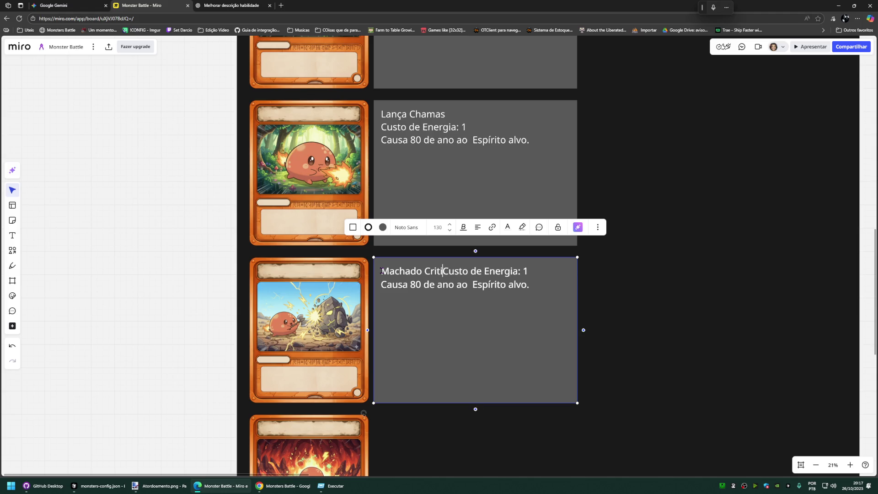
text(co)
key(Return)
double_click(464, 285)
text(2)
double_click(415, 299)
text(120)
key(BackSpace)
key(BackSpace)
text(30)
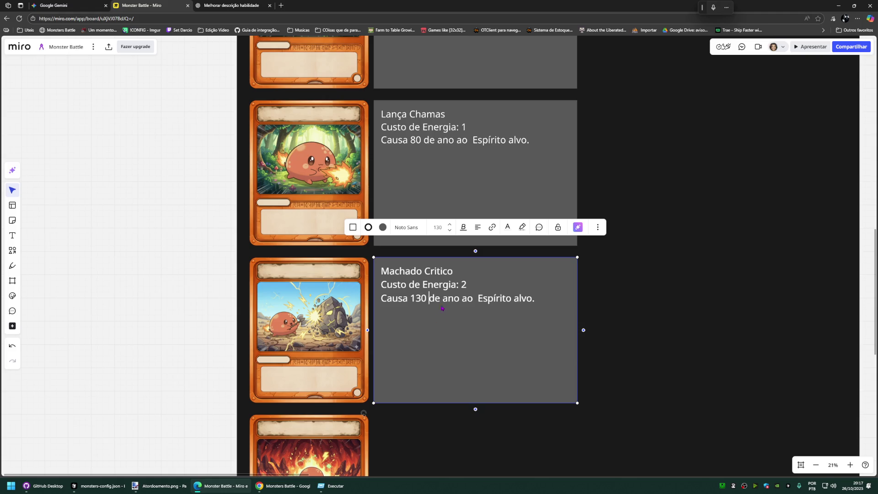
click(192, 310)
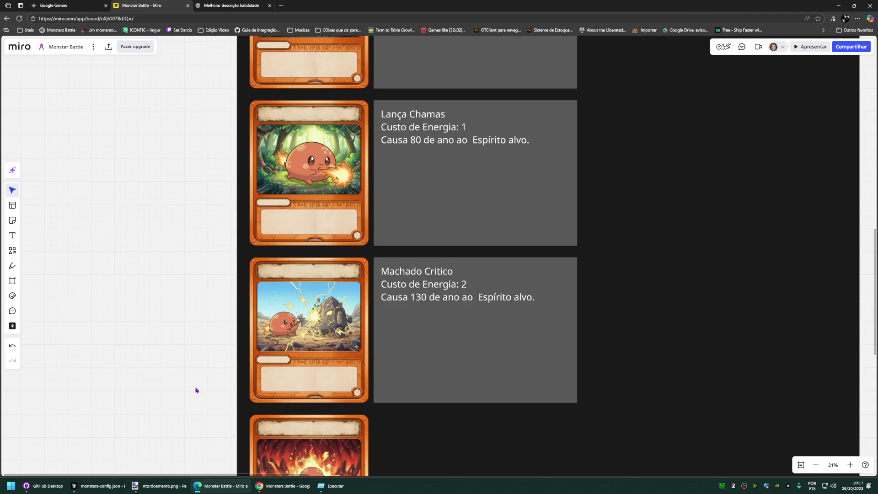
Step: Duplicate the Machado Critico description beside the lava fire card
drag(194, 388, 198, 224)
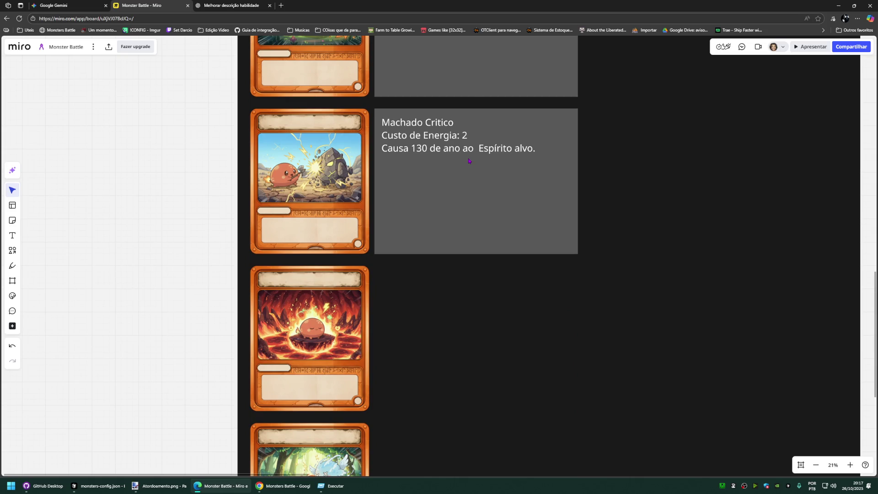
click(469, 161)
click(427, 152)
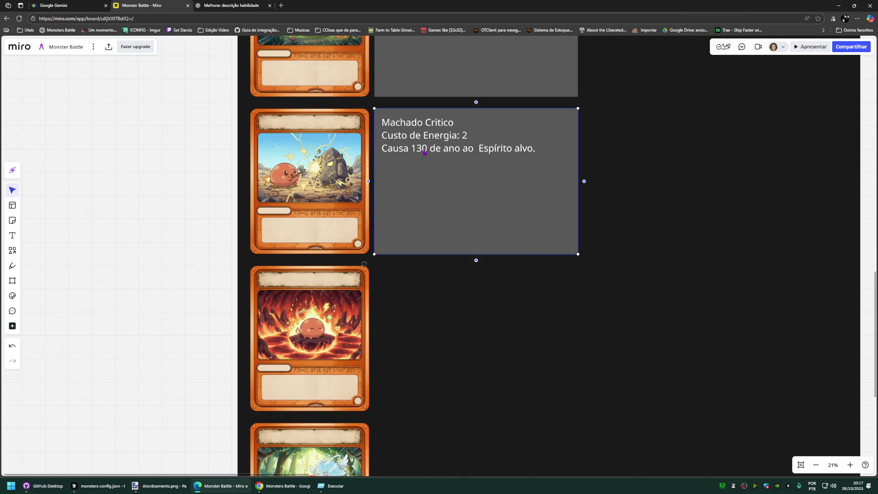
key(super+h)
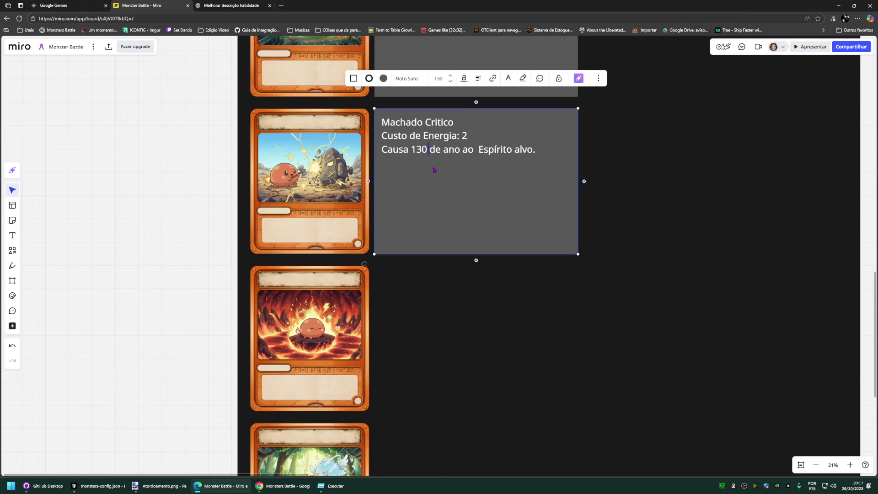
key(Escape)
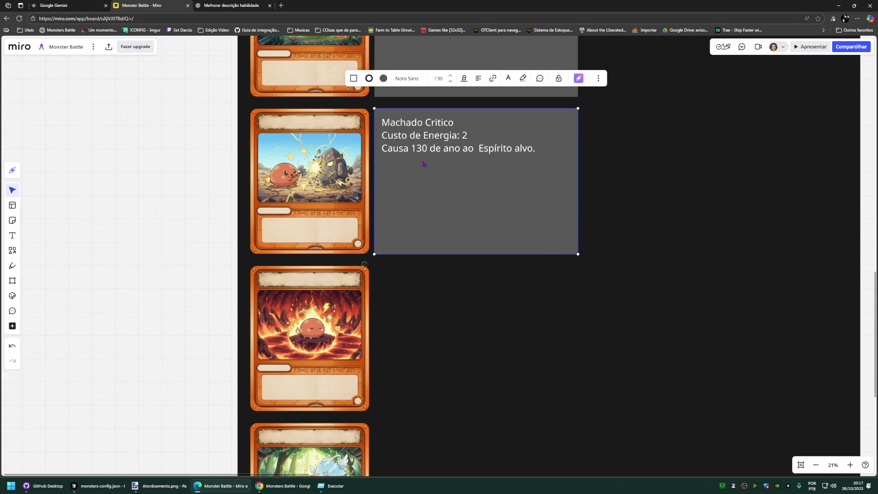
key(ctrl+d)
drag(423, 164, 454, 320)
click(202, 316)
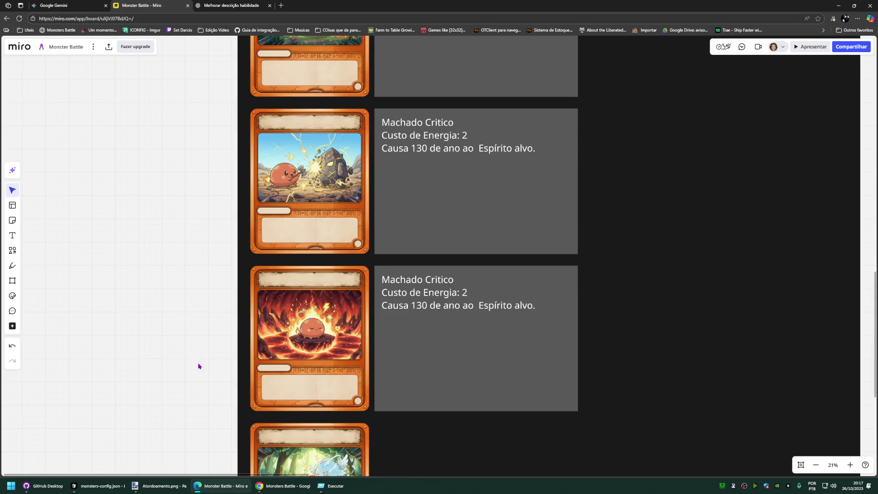
scroll(192, 343, down, 2)
Step: Retitle the copy beside the lava card as Sono da Restauração
click(230, 324)
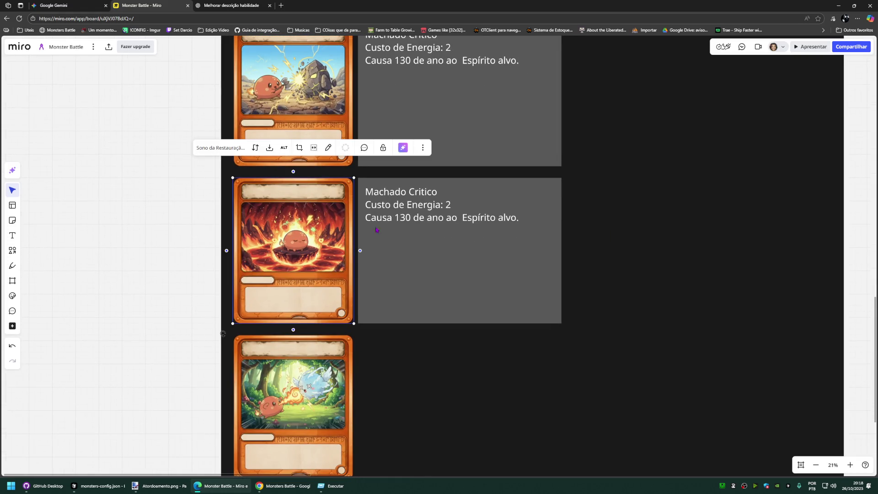
click(371, 236)
click(432, 192)
drag(437, 193, 365, 194)
drag(437, 192, 366, 195)
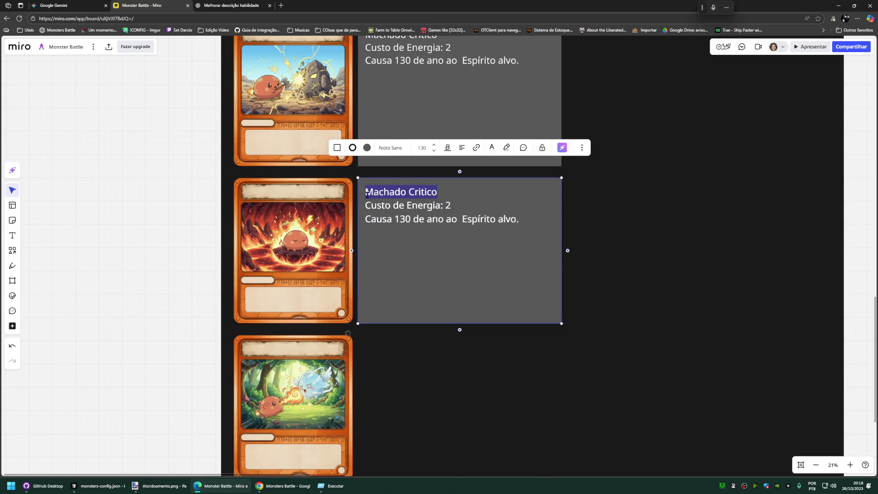
text(Sp)
key(BackSpace)
text(ono da Restauração)
Step: Set its energy cost to 1 and its effect to healing the espírito 80 life points
click(452, 205)
key(BackSpace)
text(1)
drag(365, 219, 520, 219)
text(Cura seu )
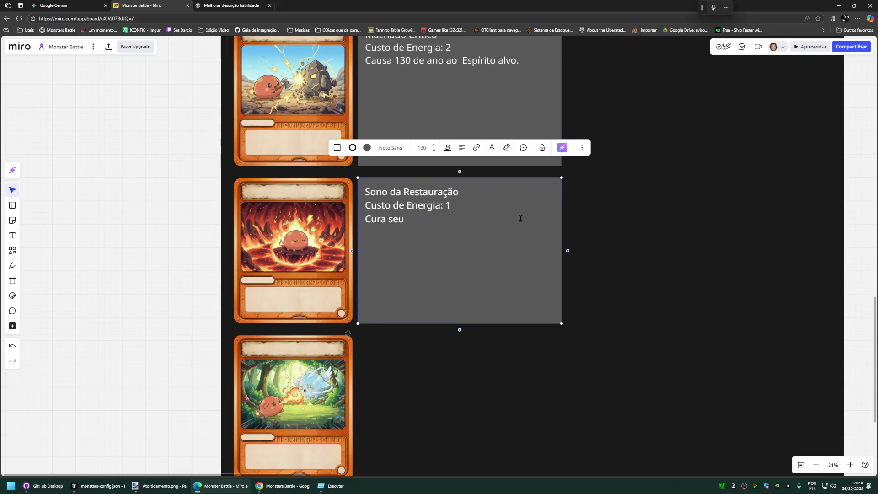
text(espí)
text(rito em 80 pontos de vida)
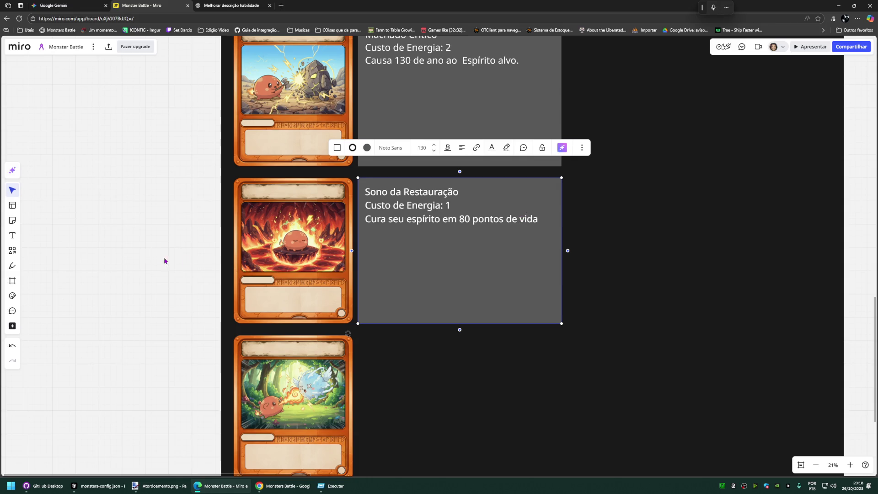
click(144, 253)
scroll(157, 288, down, 3)
click(373, 142)
Step: Place a copy beside the forest fire card and start retyping its title
drag(392, 147, 425, 282)
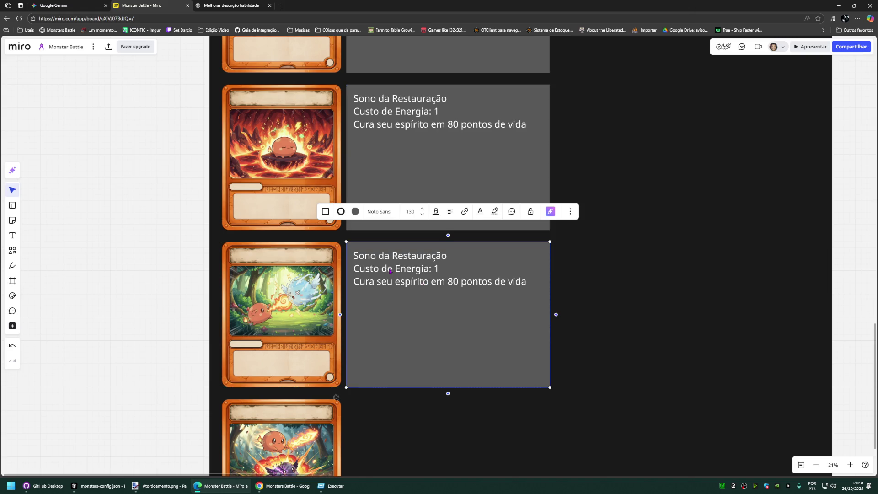
click(256, 308)
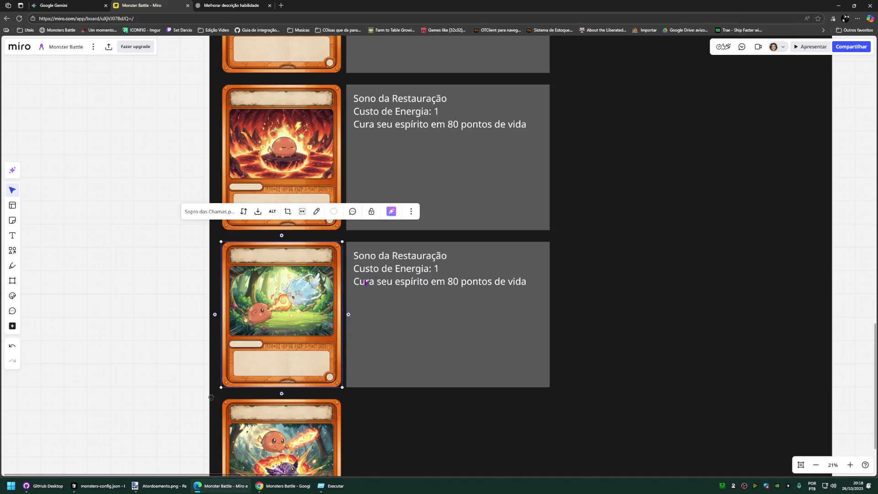
click(349, 286)
drag(448, 256, 362, 256)
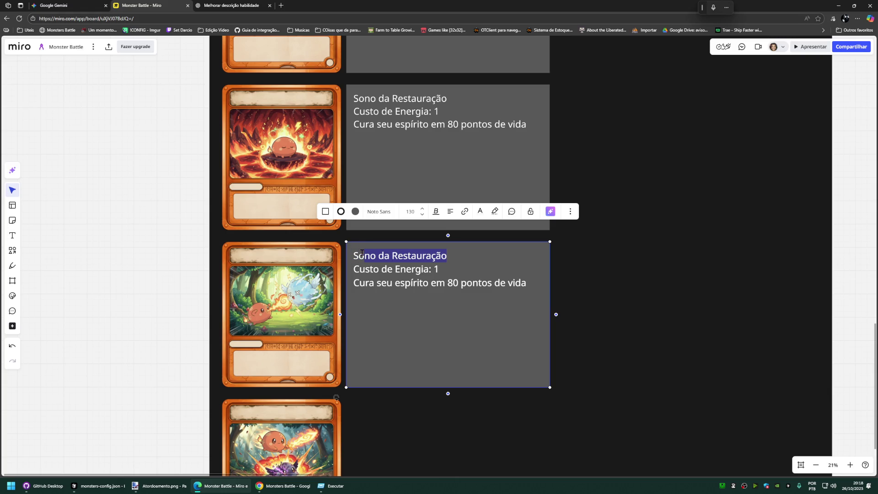
key(BackSpace)
text(opro das Chamas)
click(166, 278)
Step: Correct the title to Sopro das Chamas, checking it against the forest card's name
click(290, 281)
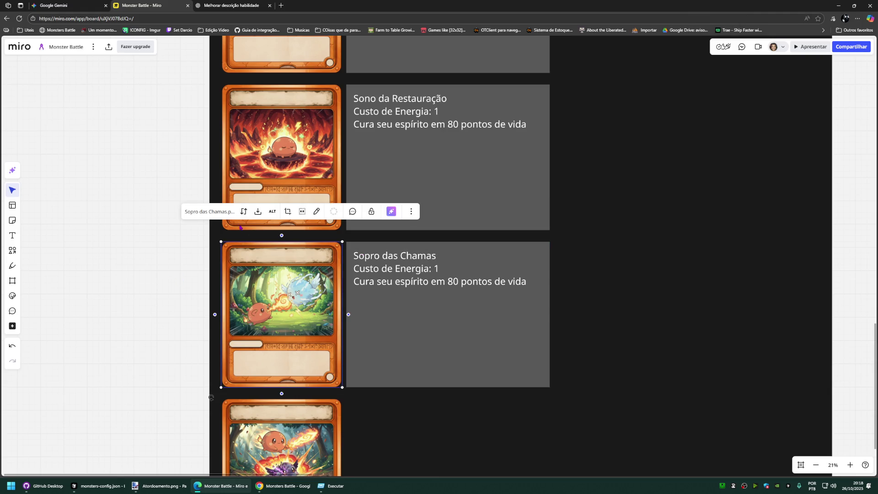
click(424, 260)
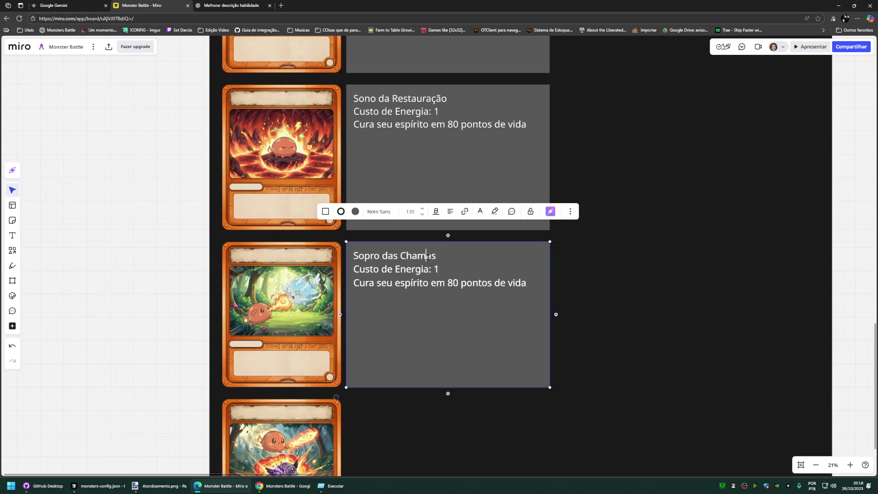
key(BackSpace)
click(399, 255)
key(BackSpace)
key(BackSpace)
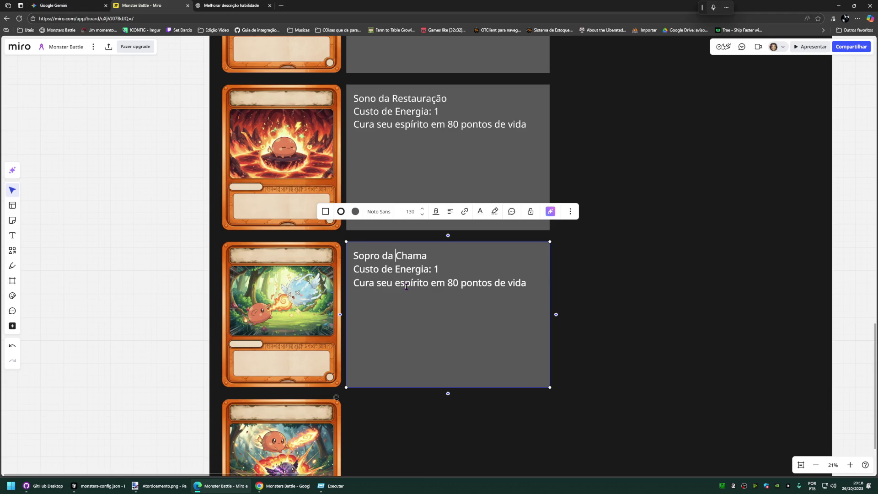
click(279, 270)
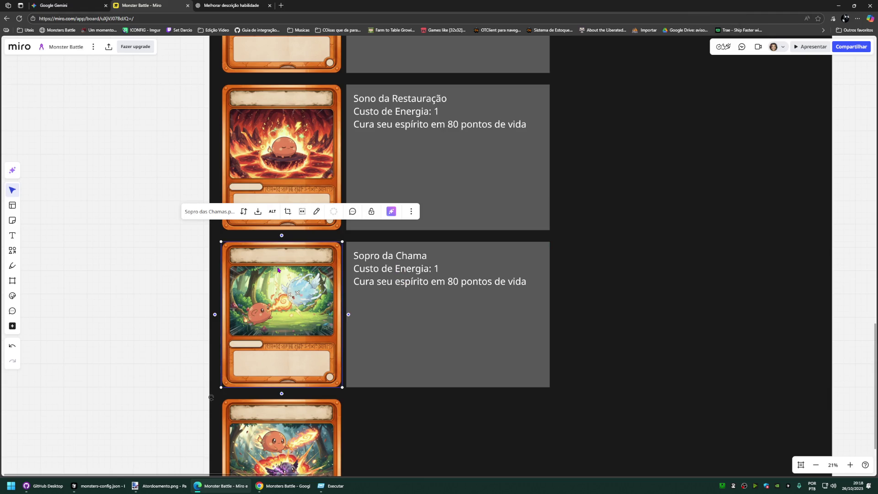
click(382, 272)
click(385, 255)
text(s)
key(End)
text(s)
key(Escape)
Step: Replace the healing line with 'Causa 100 de dano ao spirito alvo'
click(396, 283)
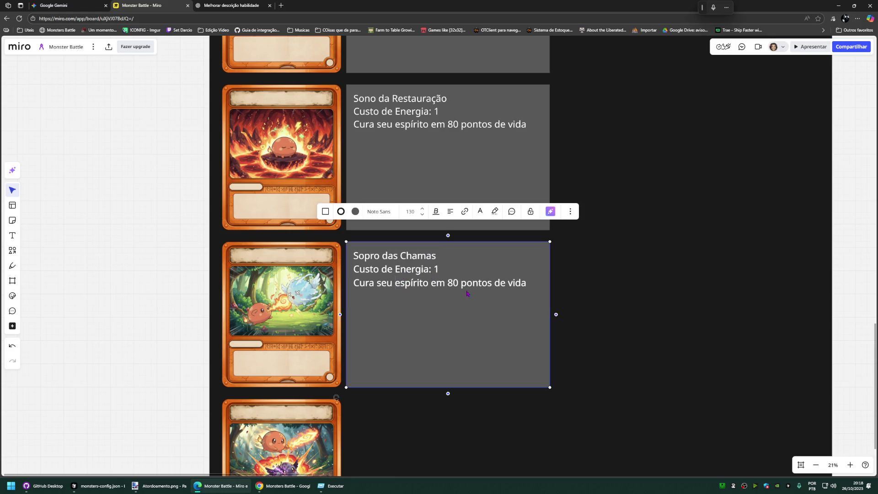
double_click(452, 283)
text(100)
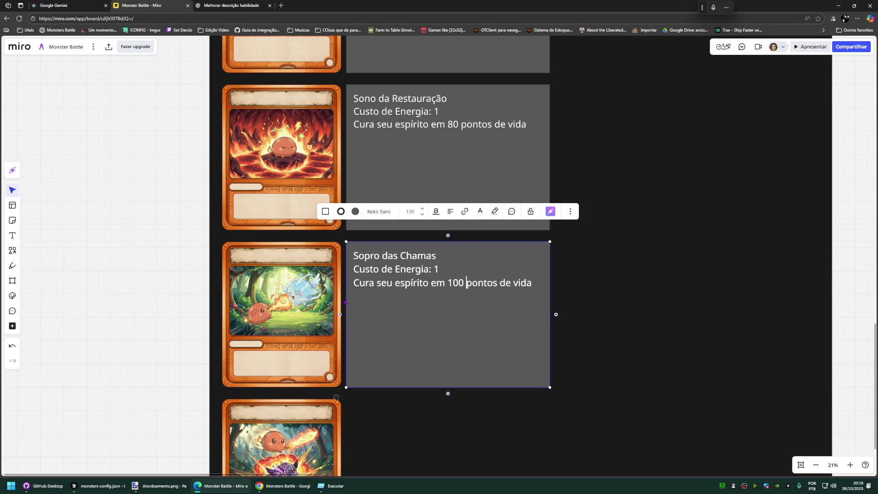
drag(532, 282, 354, 278)
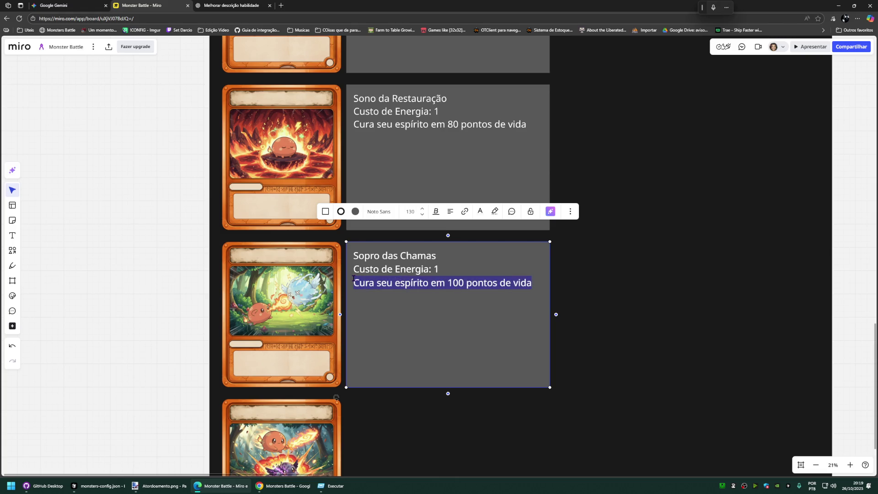
text(Causa 100 de ponto)
key(BackSpace)
key(BackSpace)
key(BackSpace)
key(BackSpace)
key(BackSpace)
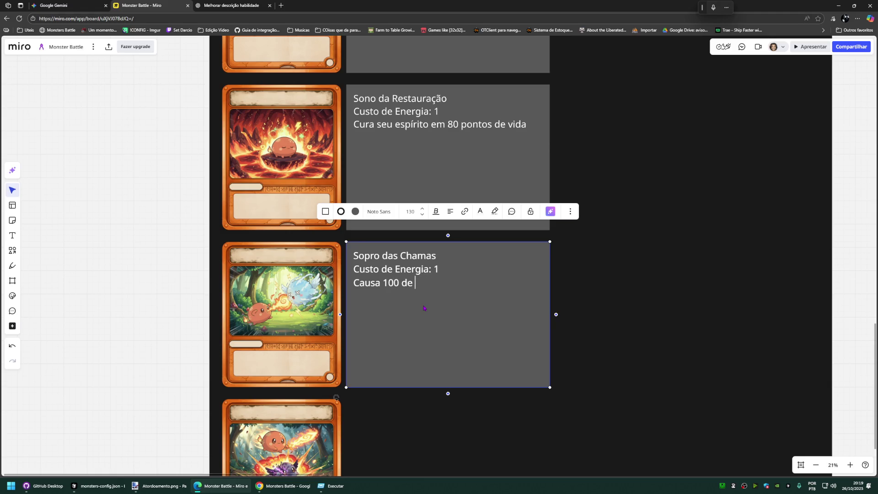
text(dano)
text( ao spi)
text(rito alvo.)
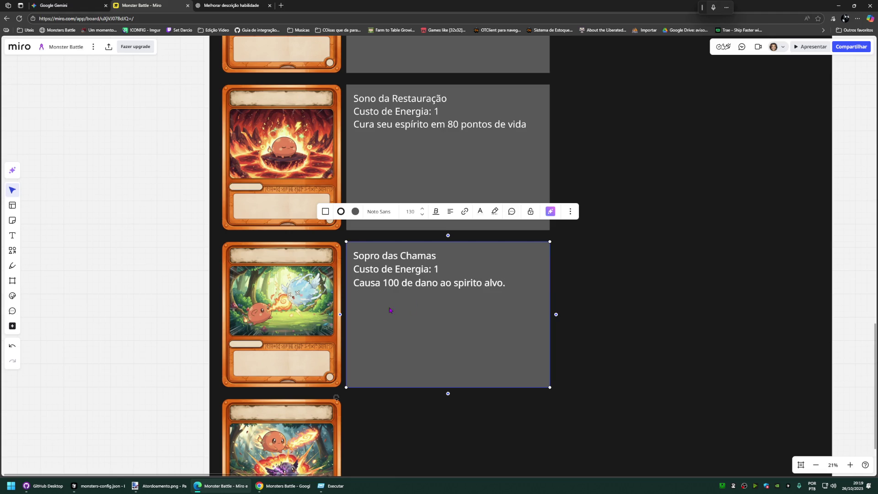
Step: Extend the effect so a vendo-type spirit takes 130 damage instead
click(143, 286)
scroll(145, 247, down, 3)
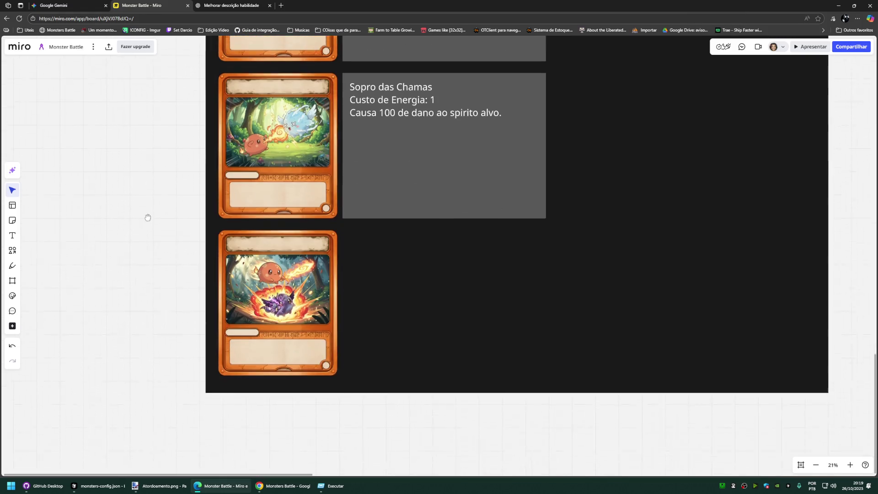
scroll(155, 240, up, 1)
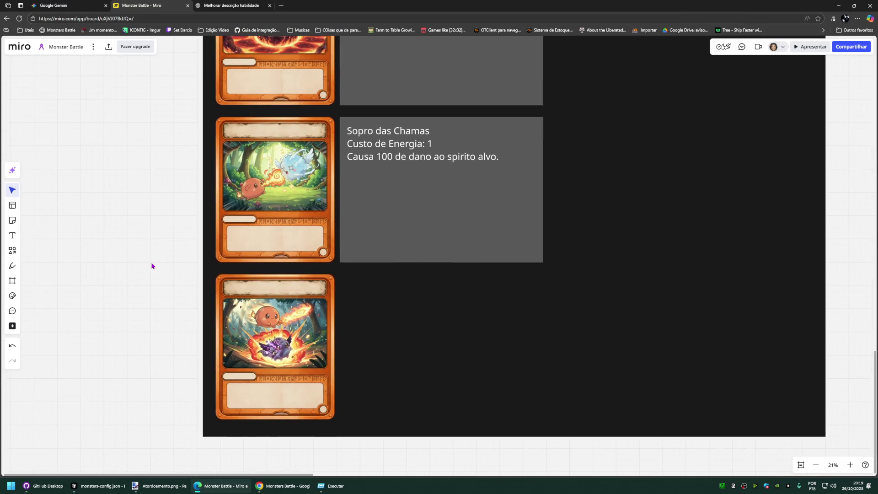
click(461, 164)
double_click(489, 157)
click(507, 161)
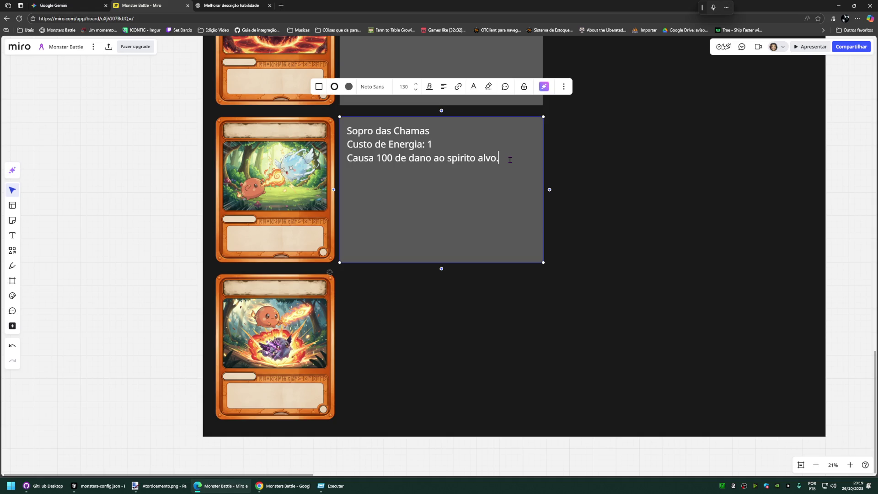
text(se for do tipo)
text( vendo causa 13)
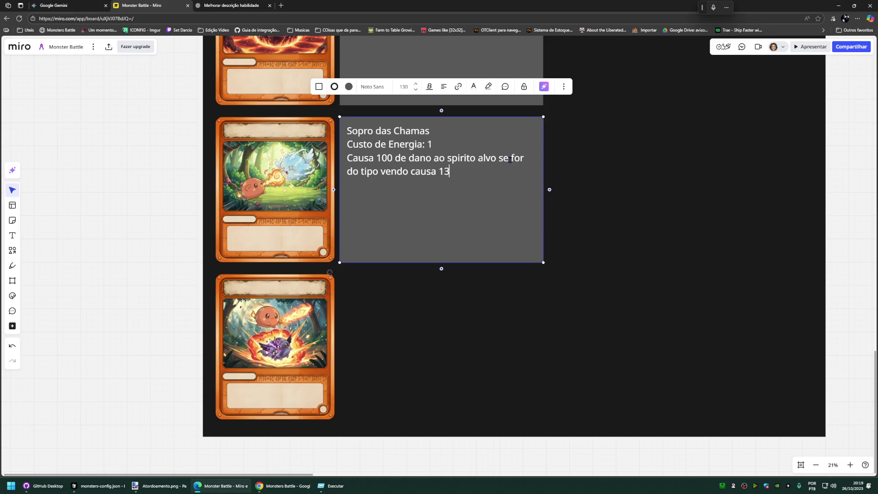
text(0 de dano)
click(148, 251)
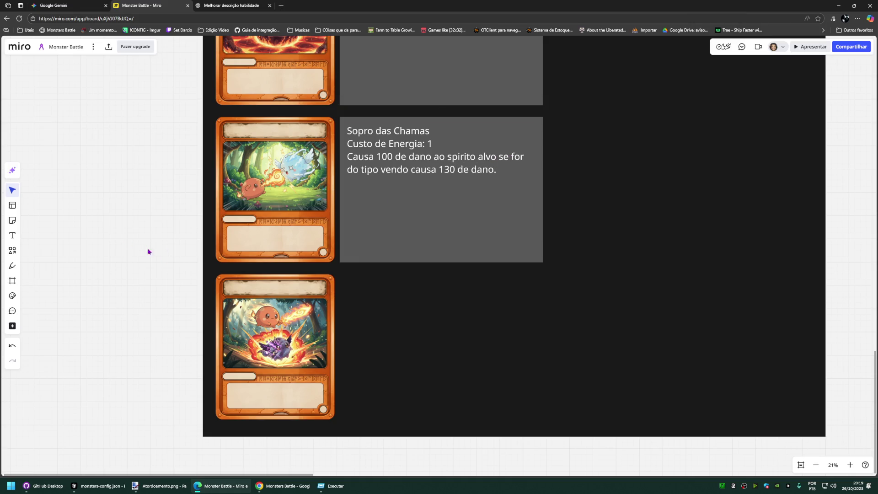
Step: Copy the whole Sopro das Chamas description and switch to the ChatGPT conversation
double_click(442, 182)
mouse_move(484, 167)
mouse_down()
mouse_move(346, 158)
mouse_move(347, 130)
mouse_up()
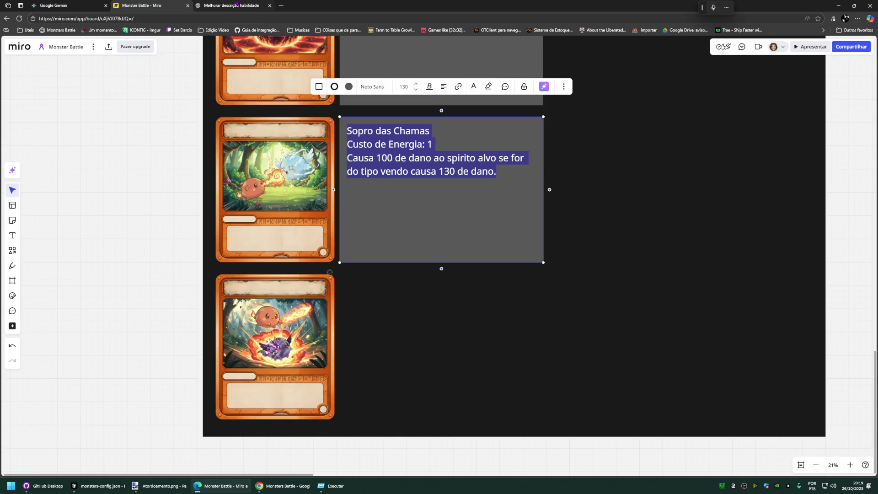
key(ctrl+Tab)
click(396, 456)
text(Deixe e)
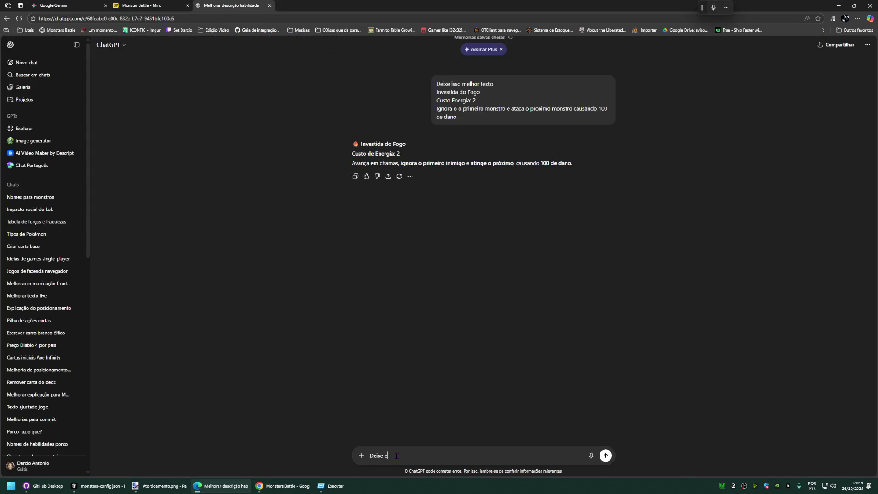
text(sse melhor)
Step: Send the Sopro das Chamas text to ChatGPT, copy the polished reply and paste it into the card's box
text(Sopro das Chamas Custo de Energia: 1 Causa 100 de dano ao spirito alvo se for do tipo vendo causa 130 de dano.)
key(Return)
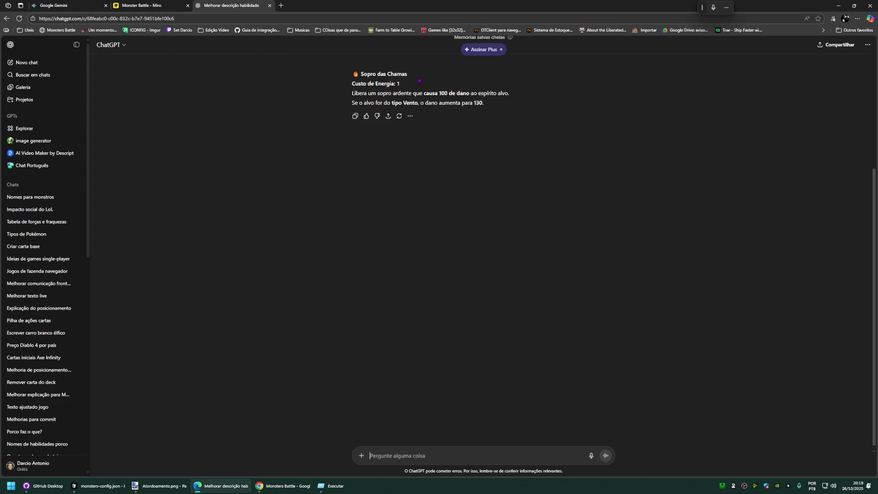
drag(499, 105, 353, 71)
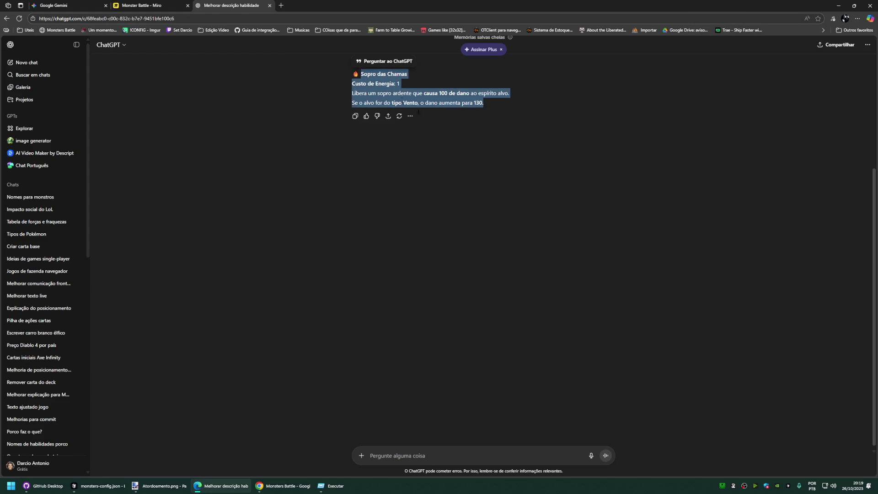
key(ctrl+shift+Tab)
key(ctrl+v)
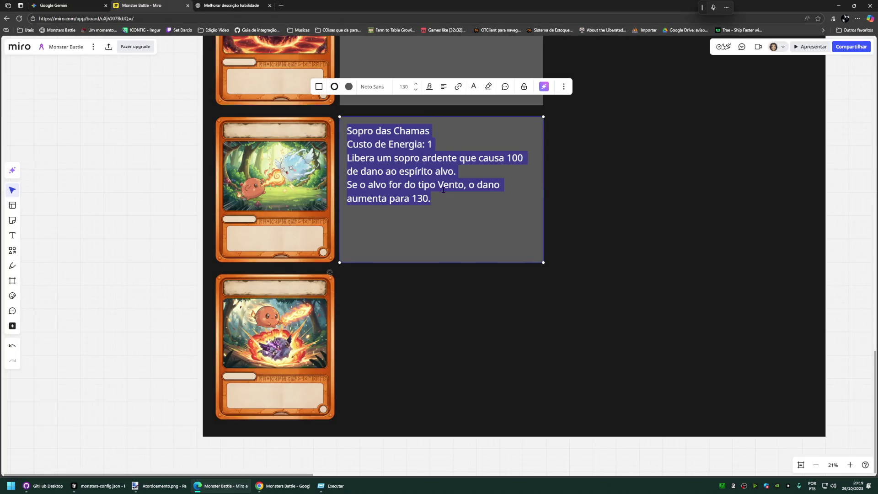
click(456, 171)
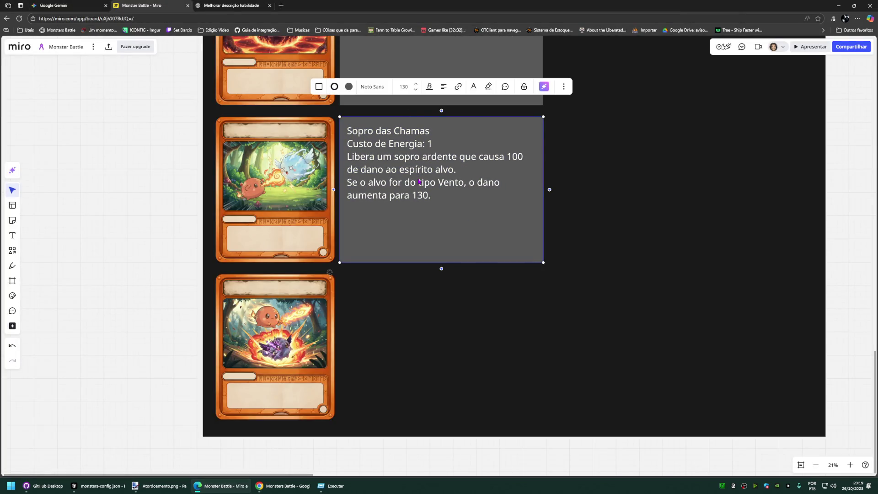
Step: Lower the Sopro das Chamas text and the other fire card descriptions to font size 80
click(414, 91)
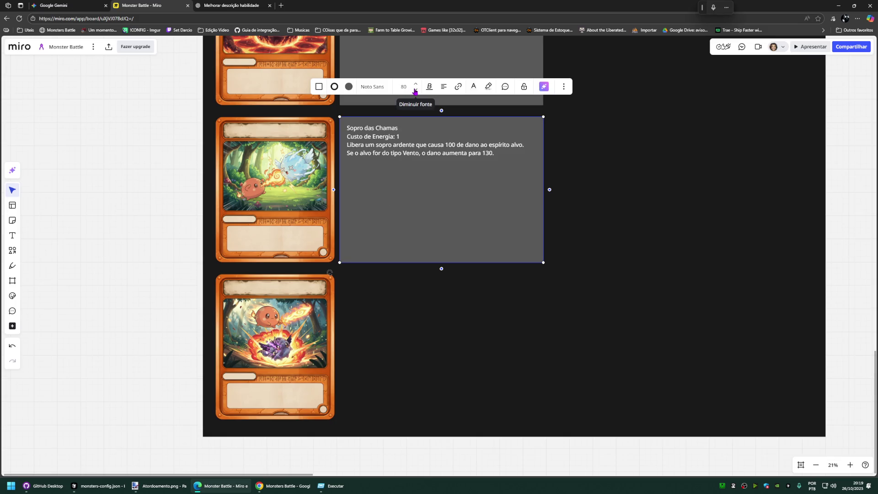
click(614, 129)
scroll(613, 130, up, 2)
scroll(636, 213, up, 3)
scroll(473, 158, up, 3)
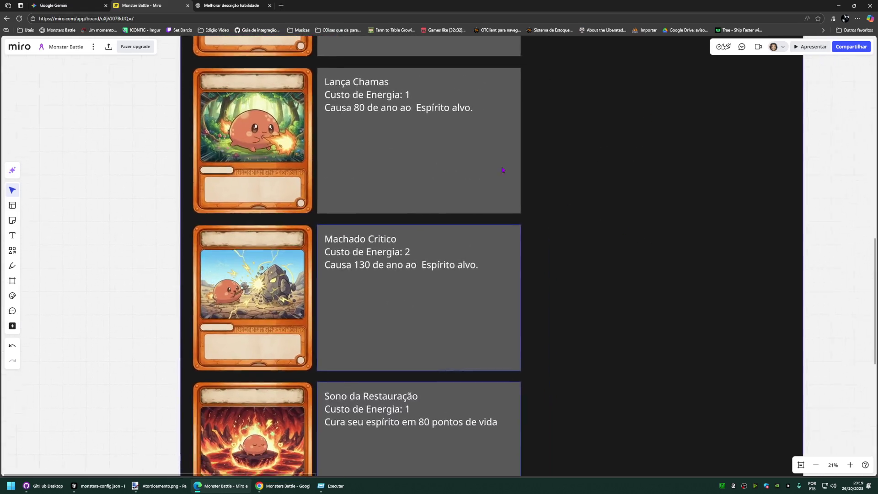
scroll(521, 144, up, 2)
scroll(560, 133, up, 1)
scroll(560, 132, up, 3)
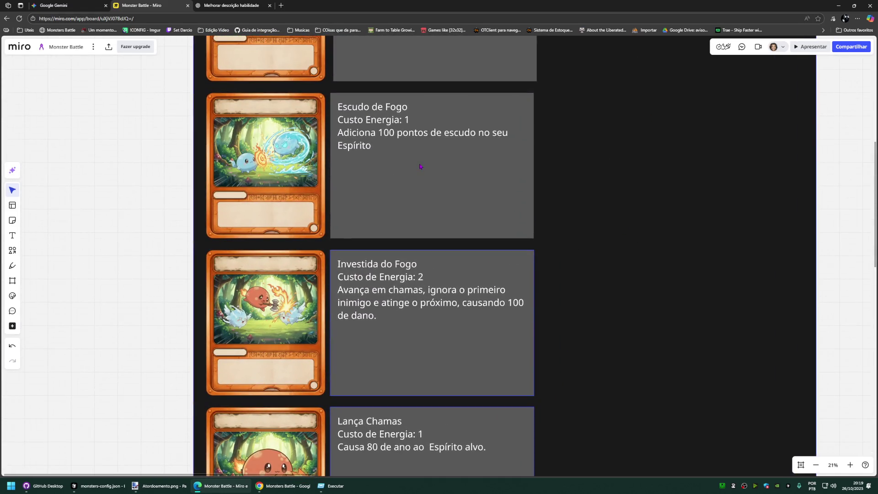
scroll(421, 166, up, 2)
click(405, 151)
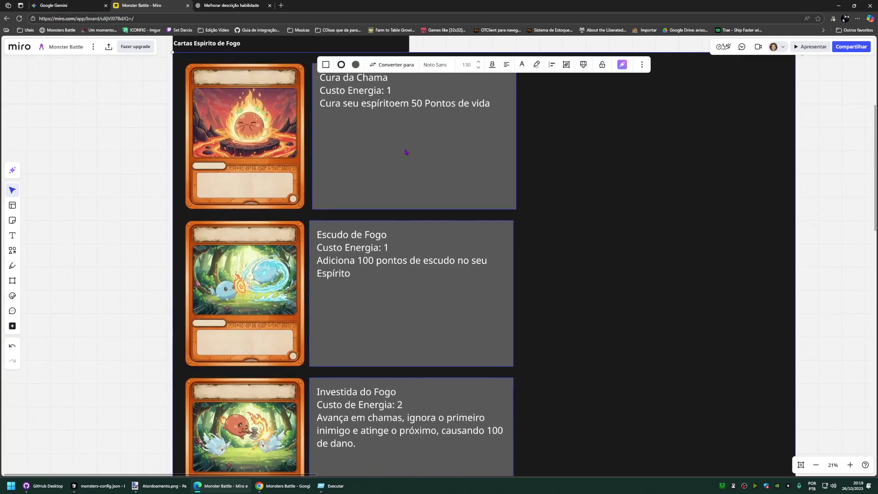
click(478, 68)
click(119, 209)
scroll(96, 169, down, 4)
scroll(101, 198, down, 4)
scroll(128, 191, down, 2)
scroll(117, 226, down, 1)
scroll(123, 306, down, 3)
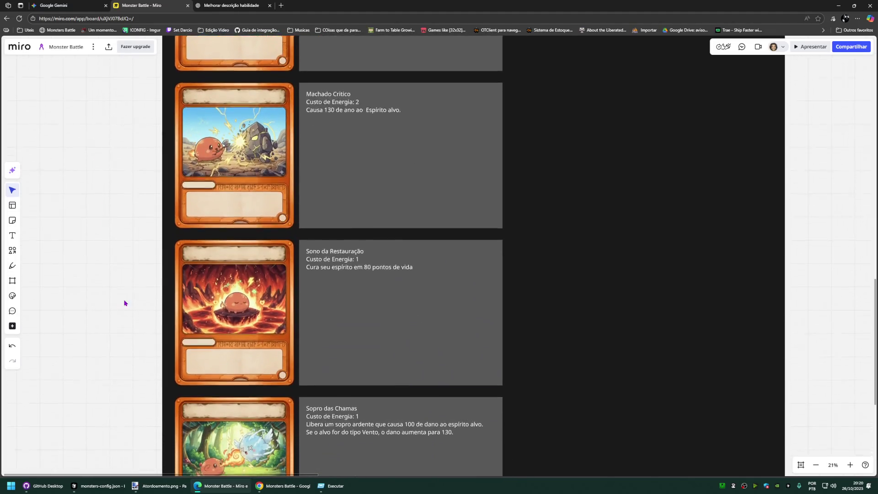
scroll(140, 284, down, 4)
scroll(199, 254, down, 2)
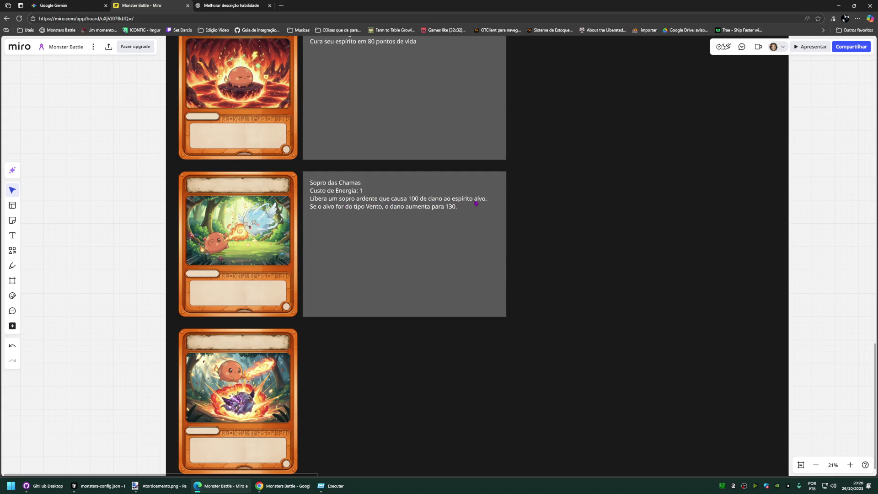
Step: Replace 'Vento' with 'Ar' in Sopro das Chamas and copy the box beside the last card
click(396, 211)
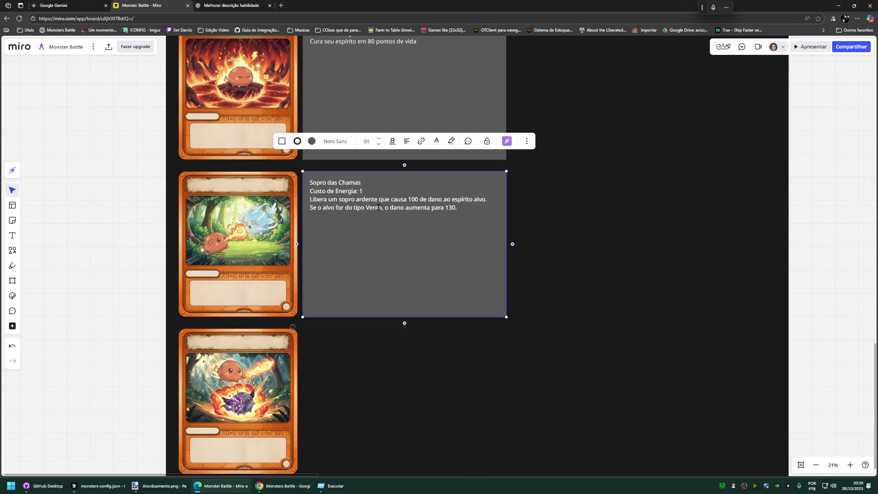
key(BackSpace)
key(BackSpace)
key(BackSpace)
key(BackSpace)
key(BackSpace)
text(Ar,)
scroll(157, 302, down, 3)
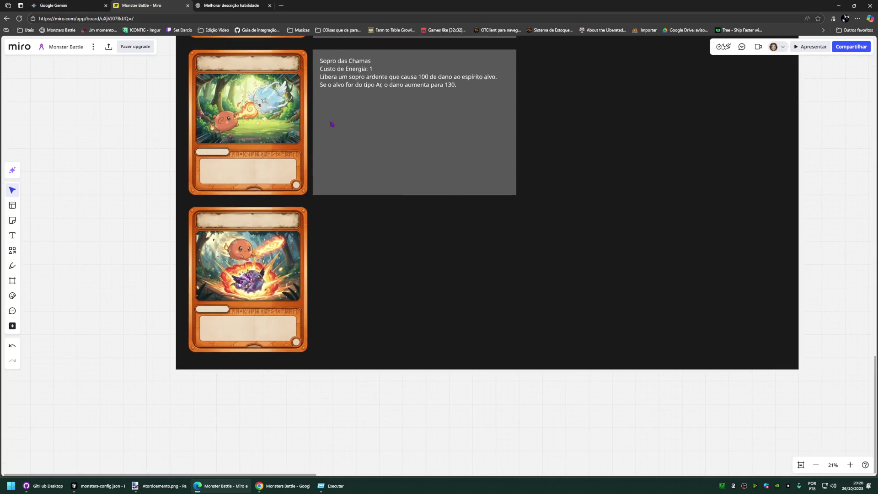
scroll(371, 99, down, 1)
drag(371, 98, 371, 251)
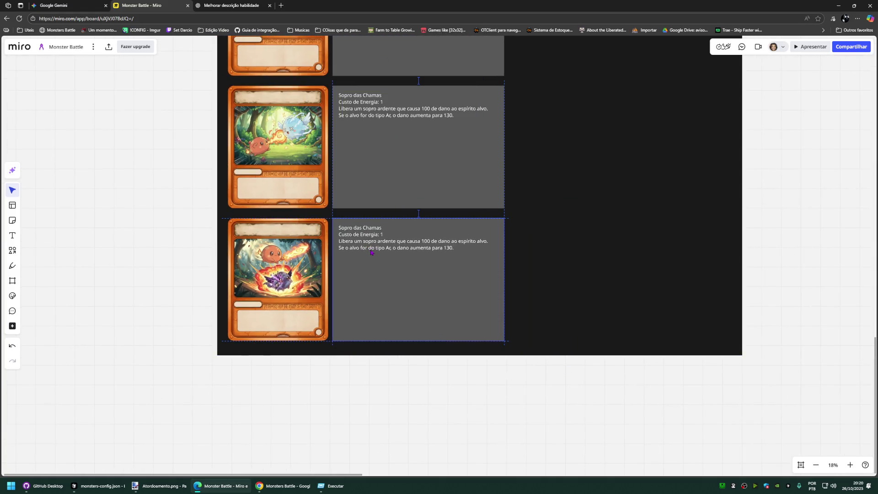
scroll(370, 252, up, 2)
click(238, 261)
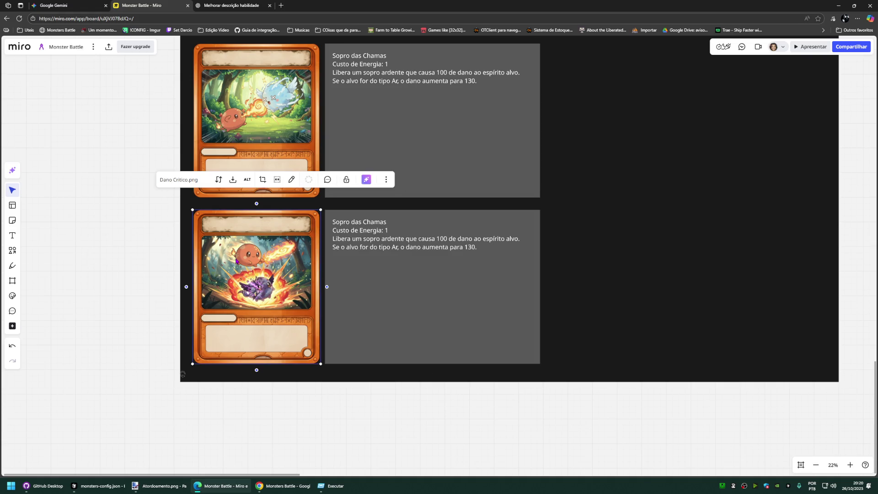
Step: Rewrite the copy as Dano Critico, cost 2, 90 damage with 50% crit for 150, then take it to ChatGPT
click(389, 242)
drag(388, 221, 333, 220)
key(BackSpace)
text(Dano Critico)
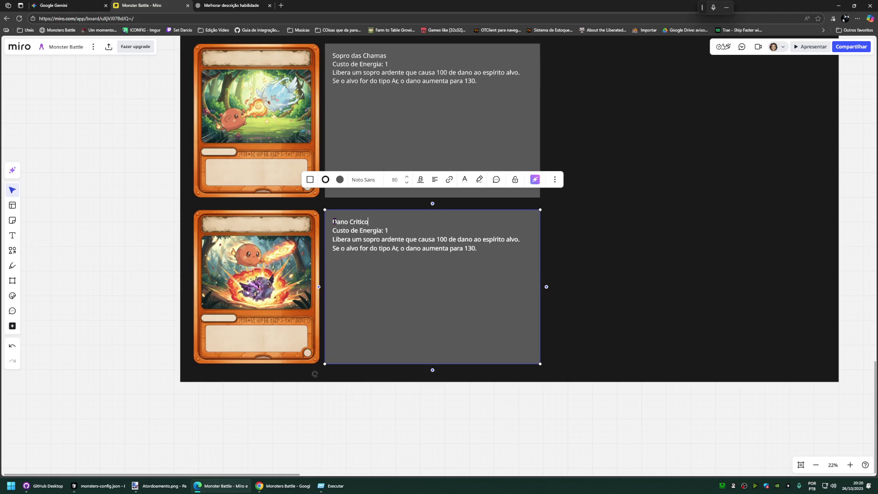
click(389, 231)
drag(477, 247, 333, 239)
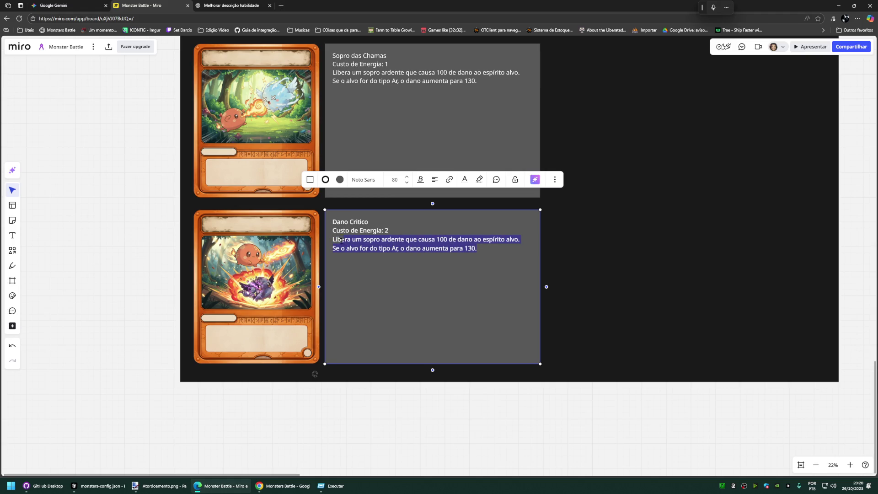
text(Li)
text(Causa)
text(90)
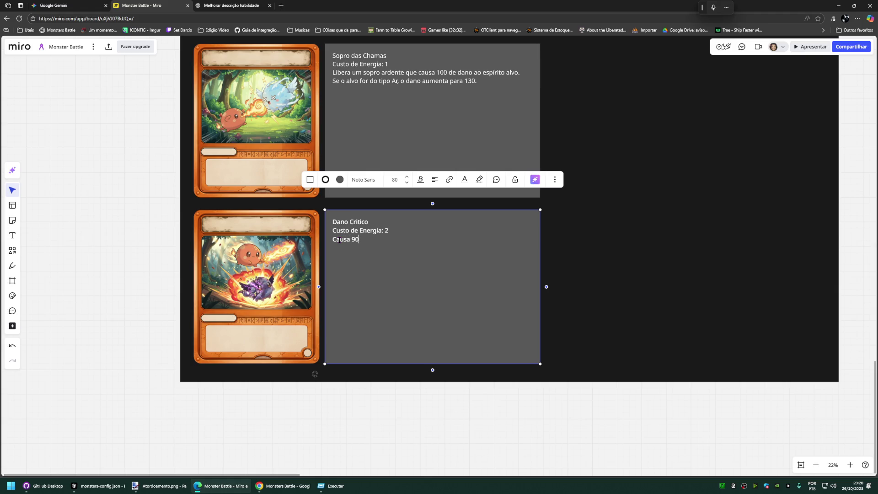
text( dano a)
text(o espirito a)
text(lvo)
text(, e tem)
text( 50% de chance de ativar o critico se)
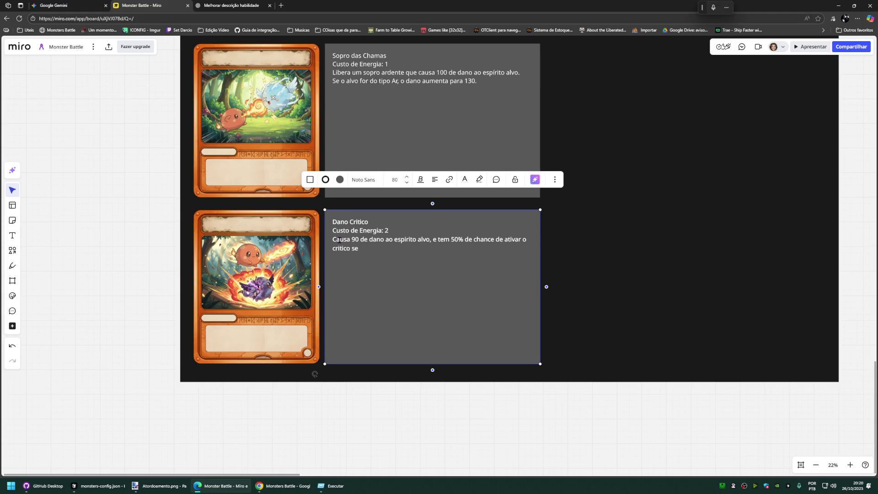
text( o critico at)
text(espirito alvo rece)
text(be 150 de dano.)
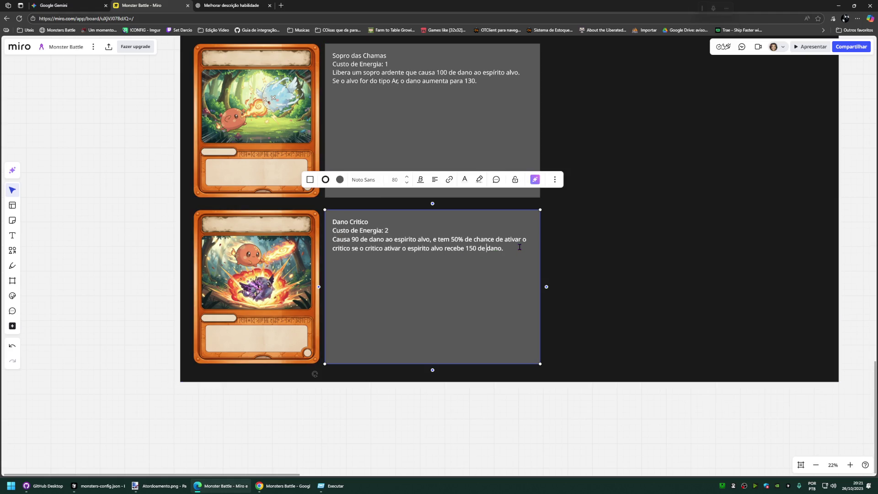
drag(518, 248, 324, 211)
click(234, 5)
Step: Ask ChatGPT to improve the pasted Dano Crítico card text
click(397, 453)
text(agora)
key(ctrl+v)
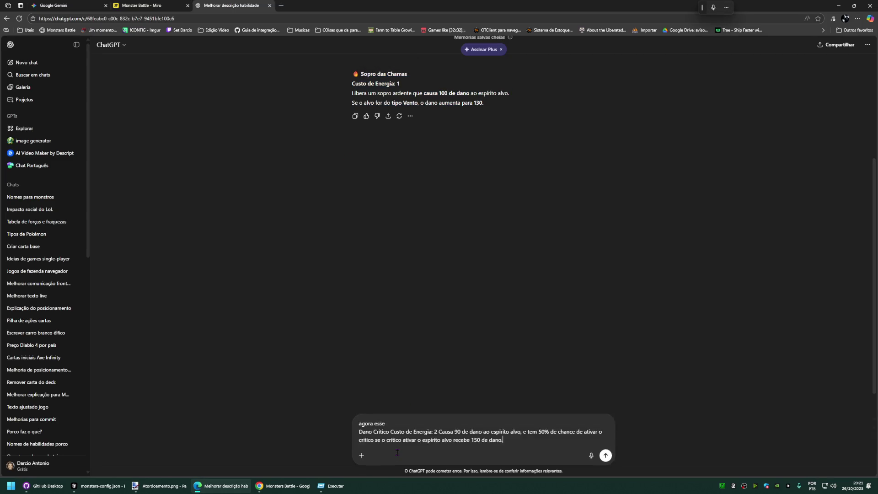
key(Return)
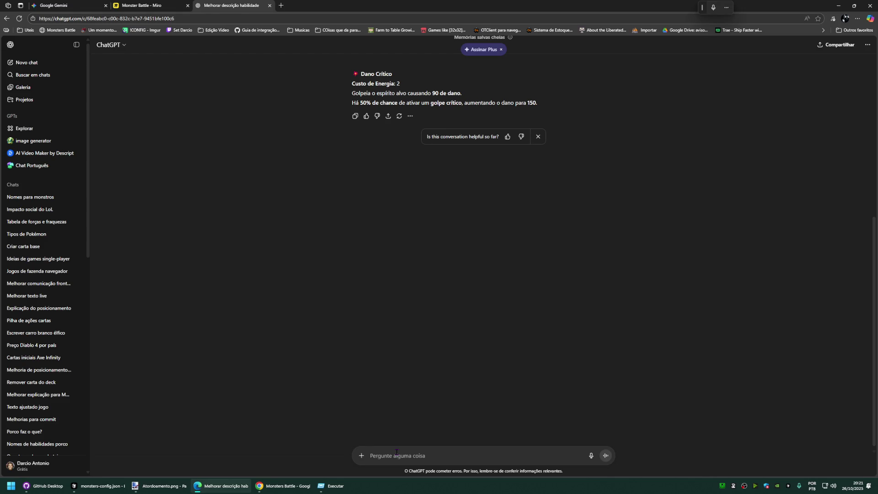
Step: Select ChatGPT's improved Dano Crítico reply and return to the Miro board
click(397, 452)
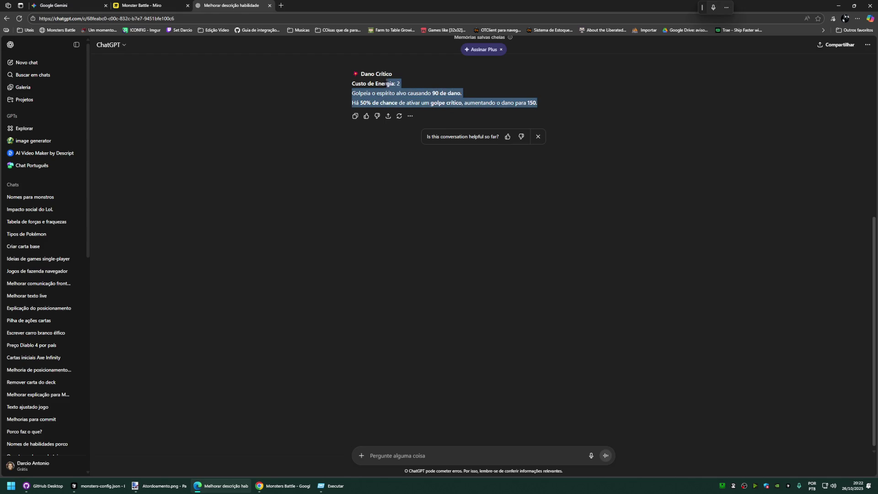
drag(547, 110, 360, 72)
key(ctrl+c)
click(138, 5)
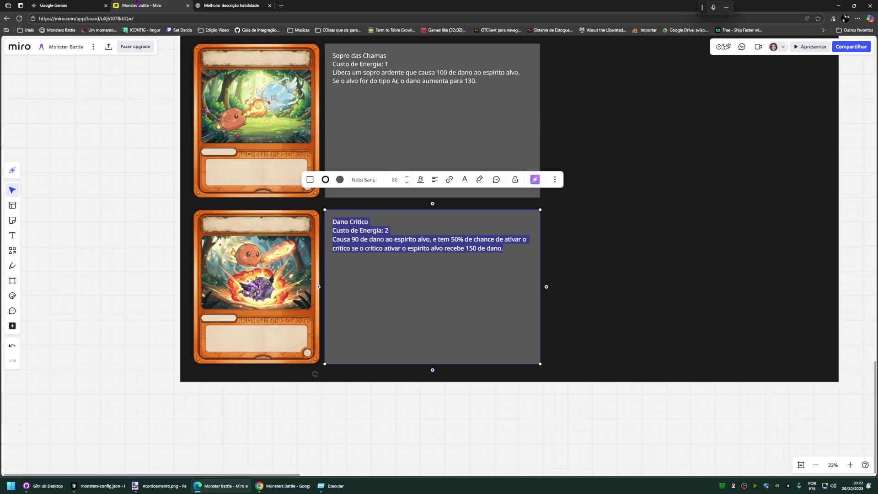
Step: Replace the Dano Crítico box text with the improved wording: 90 damage, 50% critical chance for 150
drag(505, 248, 332, 221)
text(D)
key(ctrl+v)
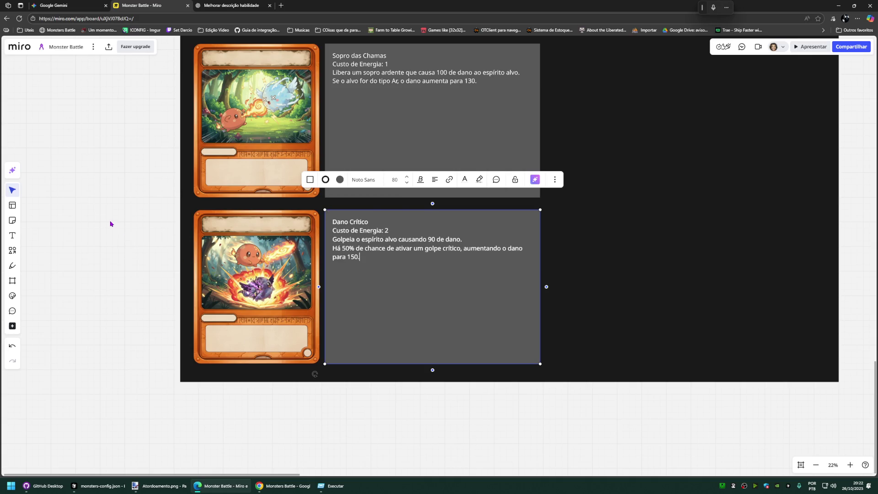
click(110, 224)
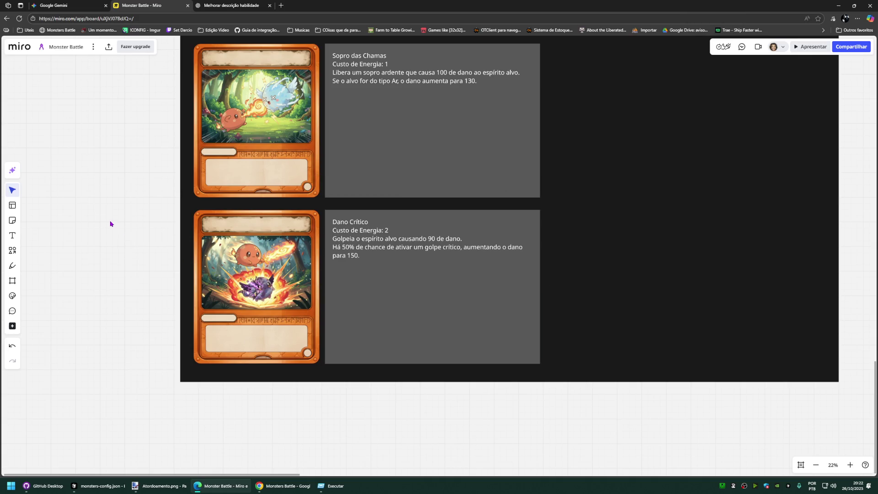
double_click(361, 239)
text(Nome:)
key(BackSpace)
key(BackSpace)
key(BackSpace)
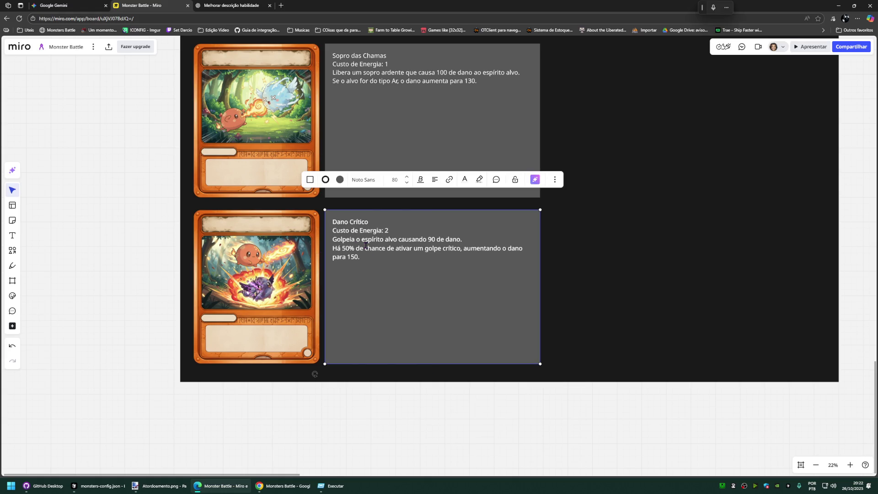
scroll(149, 298, up, 5)
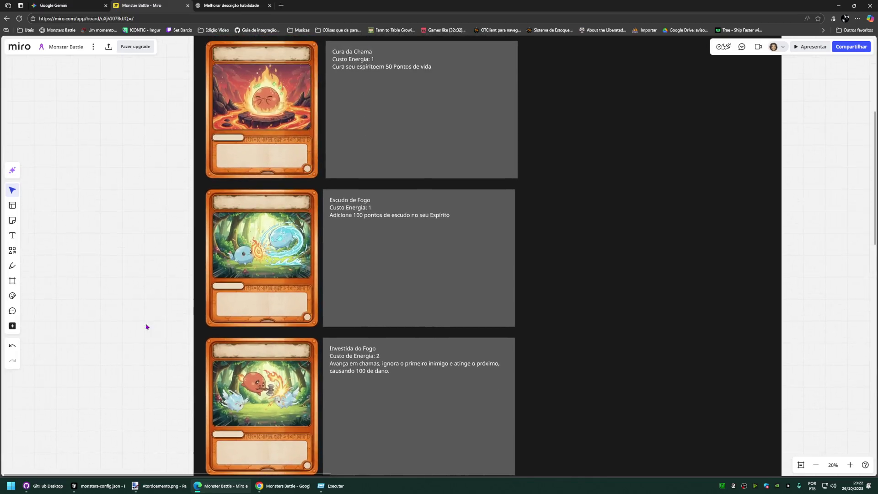
scroll(162, 296, down, 2)
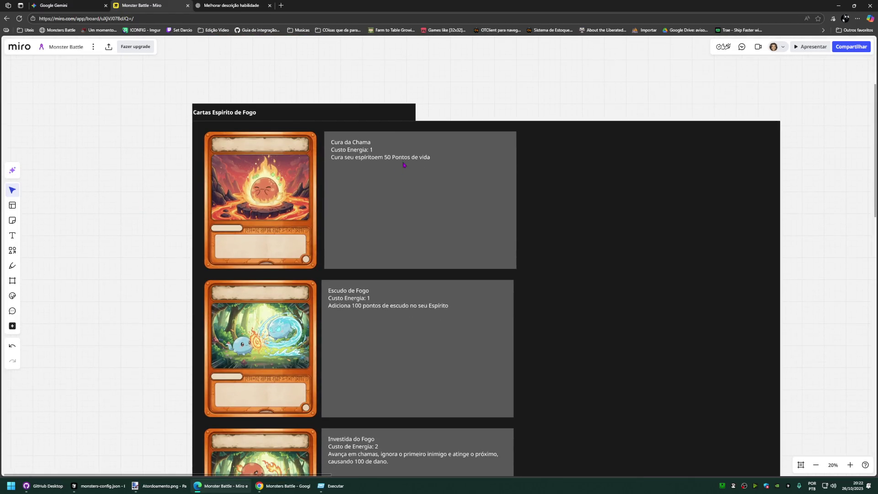
Step: Add a 'Nome: ' label and a 'Tipo: Cura' line to the Cura da Chama card
click(368, 146)
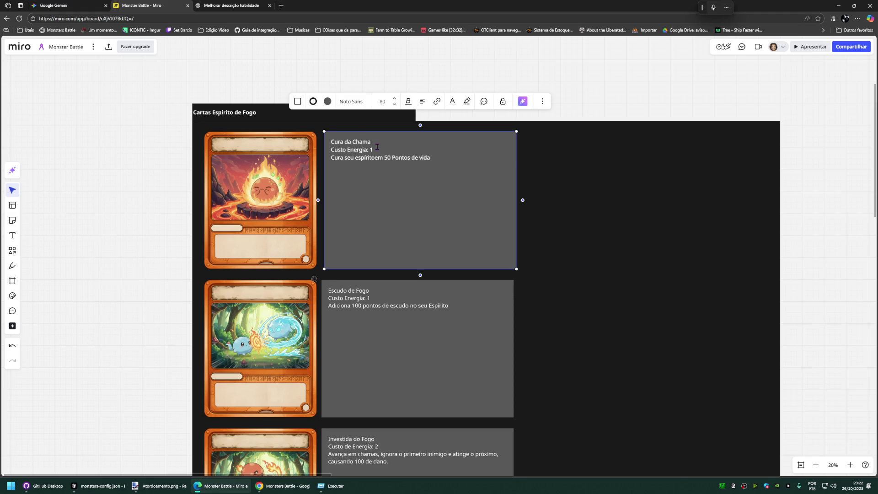
text(N)
text(ome:)
key(Down)
key(Down)
key(Up)
key(End)
key(Return)
text(Tipo: )
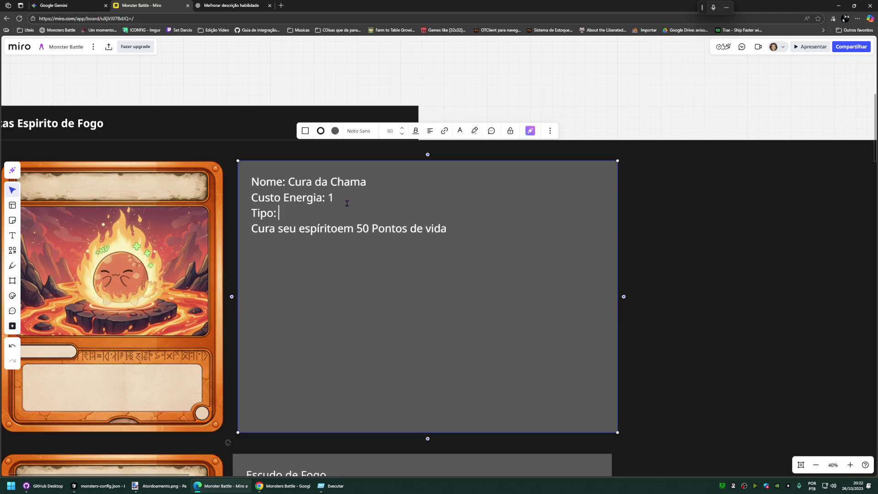
text(Cura)
scroll(346, 204, down, 3)
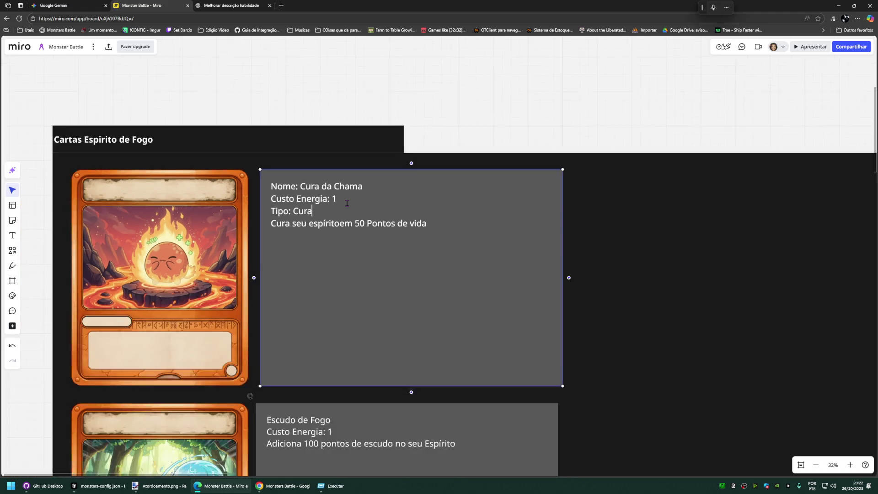
drag(316, 210, 280, 211)
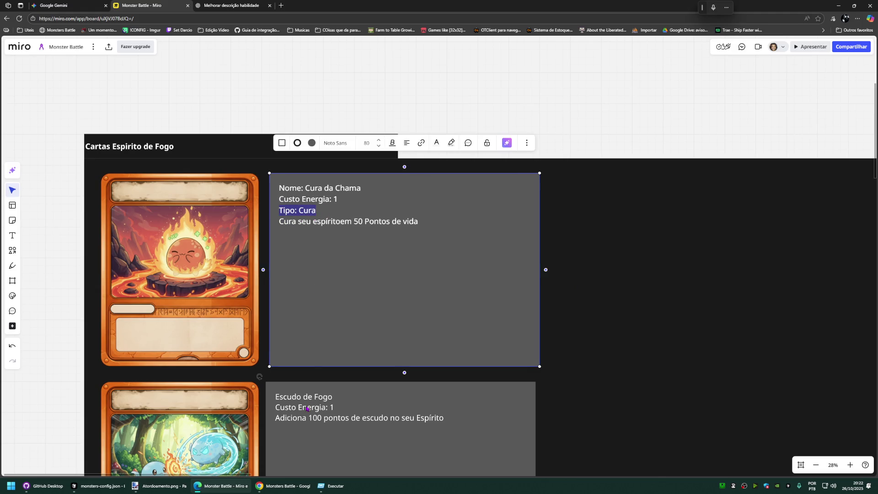
Step: Add a 'Tipo: Escudo' line under Escudo de Fogo's energy cost
click(336, 397)
key(Return)
text(Tipo: Cura)
scroll(352, 411, down, 2)
scroll(352, 410, up, 2)
scroll(385, 206, up, 2)
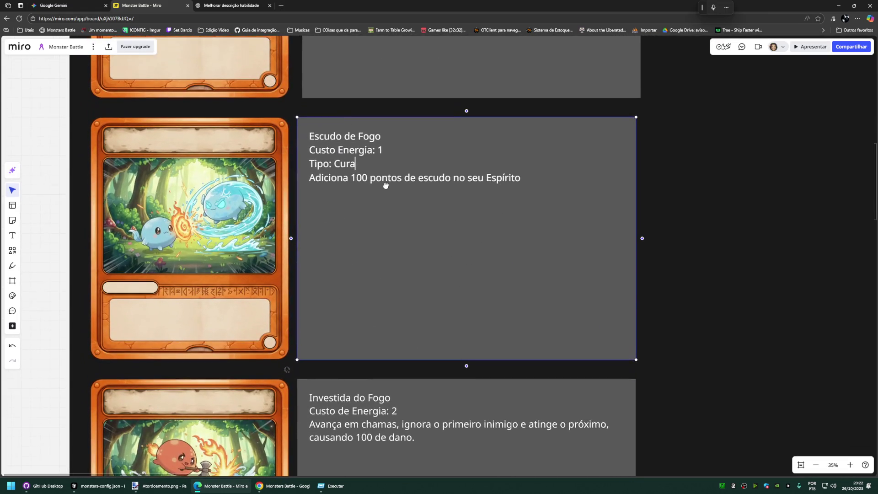
scroll(369, 195, up, 1)
double_click(349, 165)
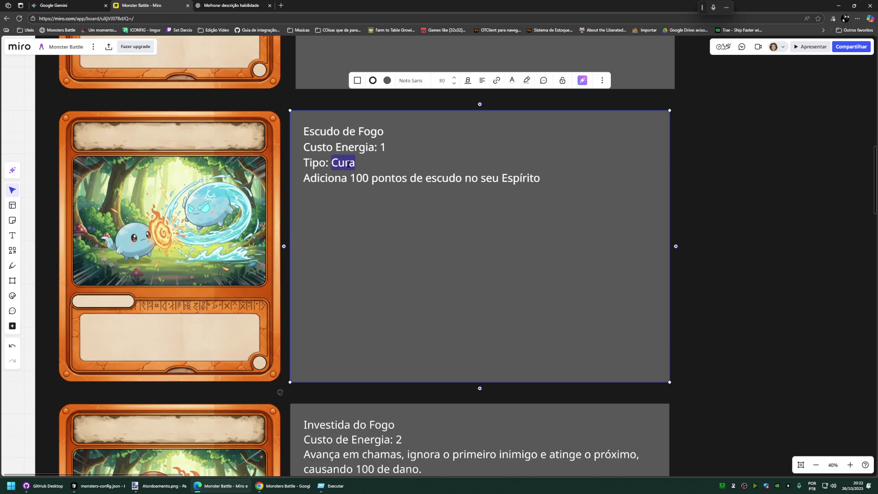
text(Escudo)
key(Escape)
scroll(404, 206, down, 1)
scroll(403, 206, down, 2)
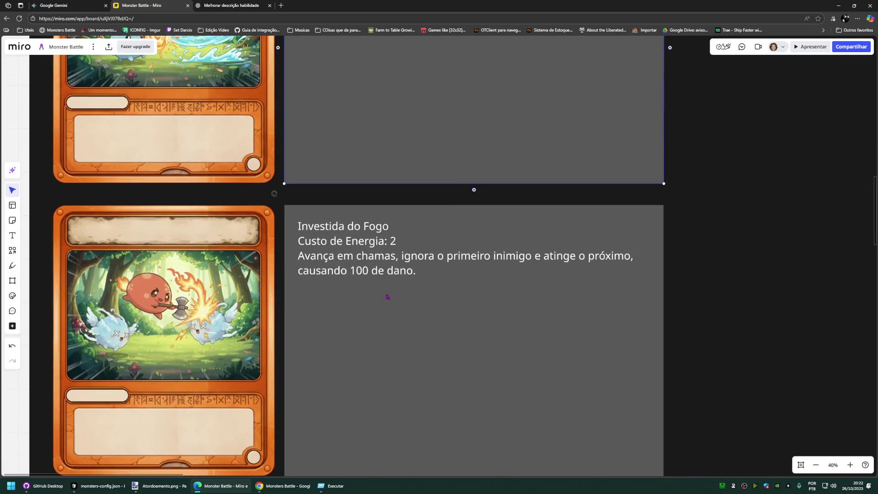
scroll(405, 190, down, 1)
Step: Add a 'Tipo: Ataque' line under Investida do Fogo's energy cost
double_click(406, 190)
key(Return)
text(Tipo: Cura)
double_click(337, 207)
text(Ataque)
key(Escape)
scroll(403, 289, down, 2)
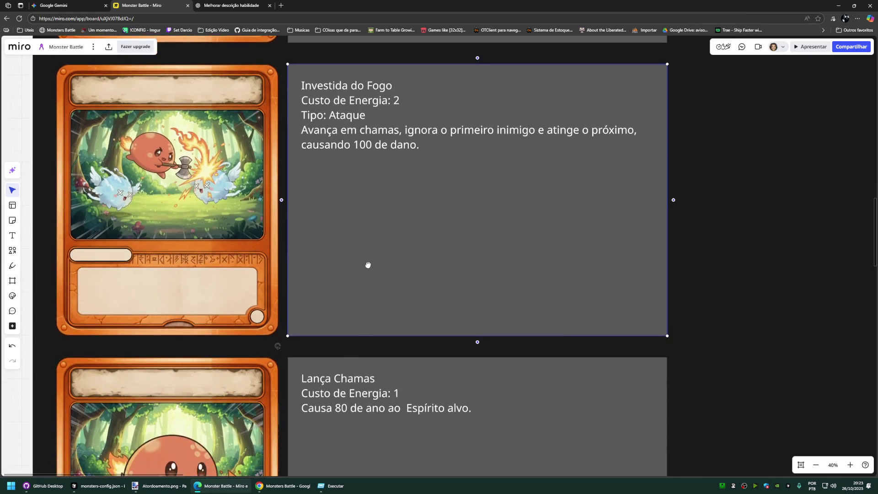
scroll(367, 265, down, 3)
Step: Add 'Tipo: Ataque' lines to the Lança Chamas and Machado Critico cards
click(378, 248)
click(436, 263)
key(Return)
text(Tipo: Cura)
key(ctrl+shift+Left)
text(Ataque)
key(Escape)
scroll(399, 274, down, 2)
scroll(399, 274, down, 3)
click(397, 259)
click(439, 262)
key(Return)
text(Tipo: Cura)
key(ctrl+shift+Left)
text(Ataque)
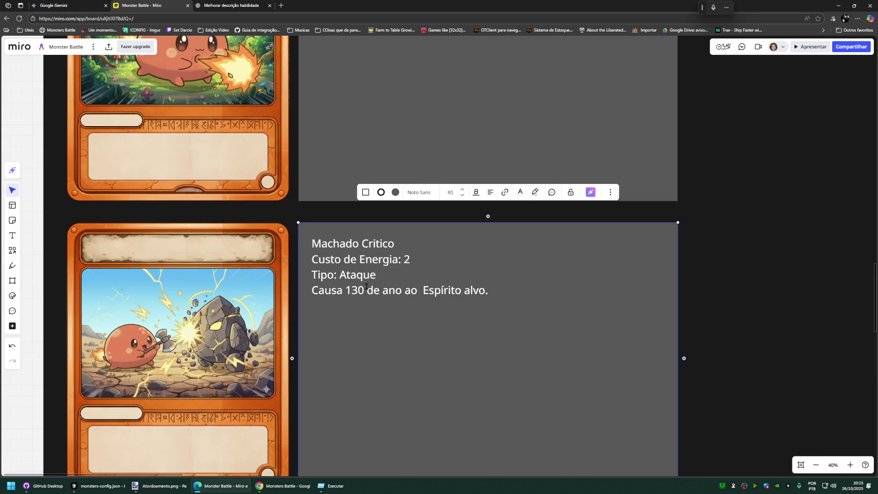
key(Escape)
scroll(371, 288, down, 2)
scroll(396, 292, down, 3)
Step: Add a 'Tipo: Recuperação' line to the Sono da Restauração card
click(395, 291)
click(418, 299)
key(Return)
text(Tipo: Cura)
double_click(366, 313)
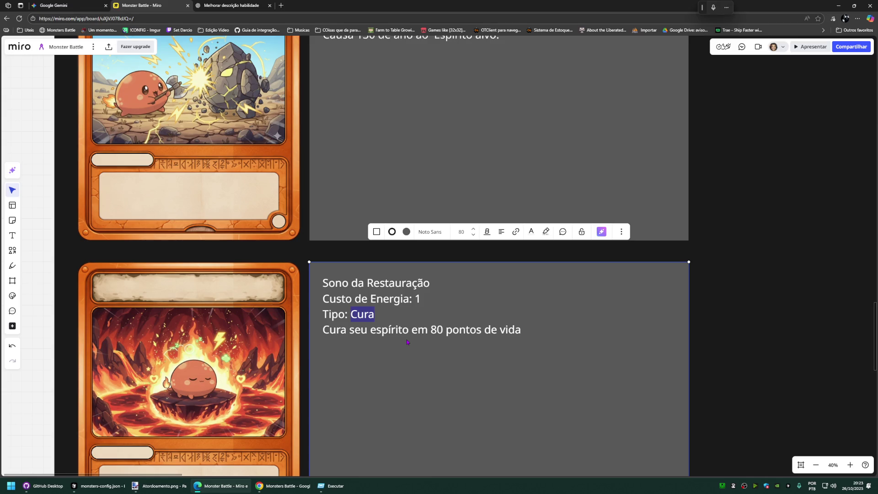
text(Recuperação)
key(Escape)
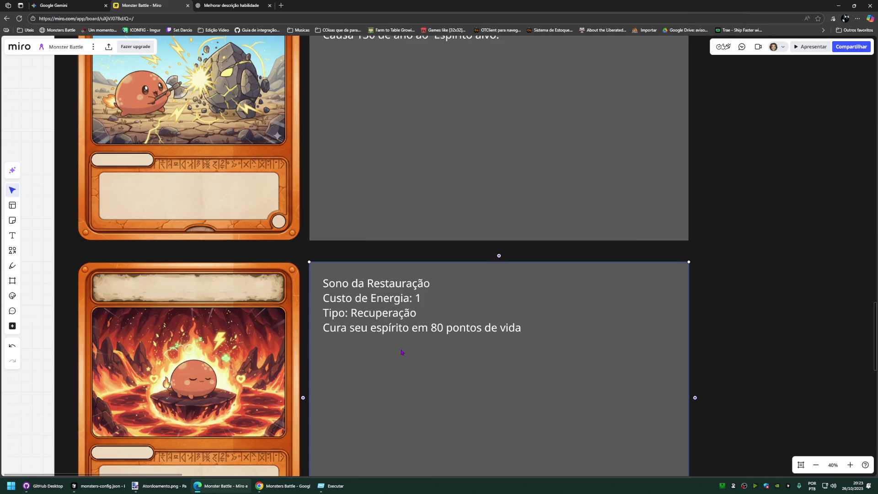
scroll(407, 403, down, 2)
scroll(406, 253, down, 2)
Step: Add 'Tipo: Ataque' lines to the Sopro das Chamas and Dano Crítico cards
click(433, 263)
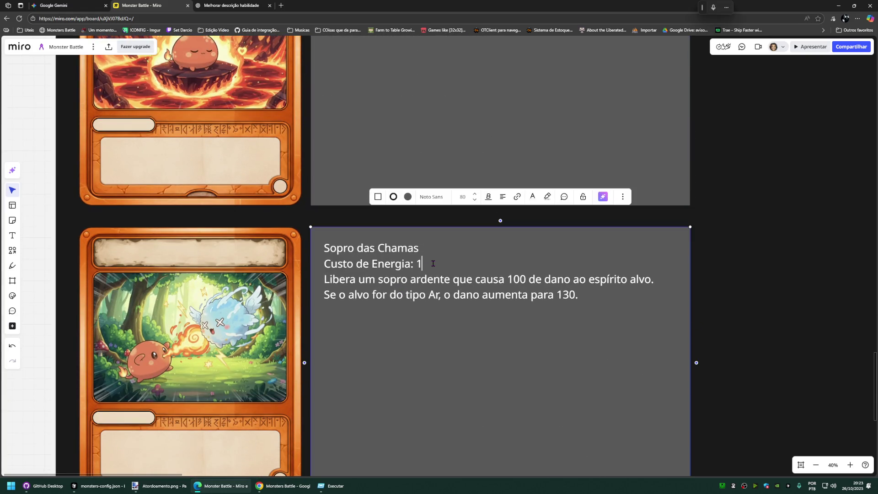
key(Return)
text(Tipo: Cura)
double_click(363, 278)
text(Ar)
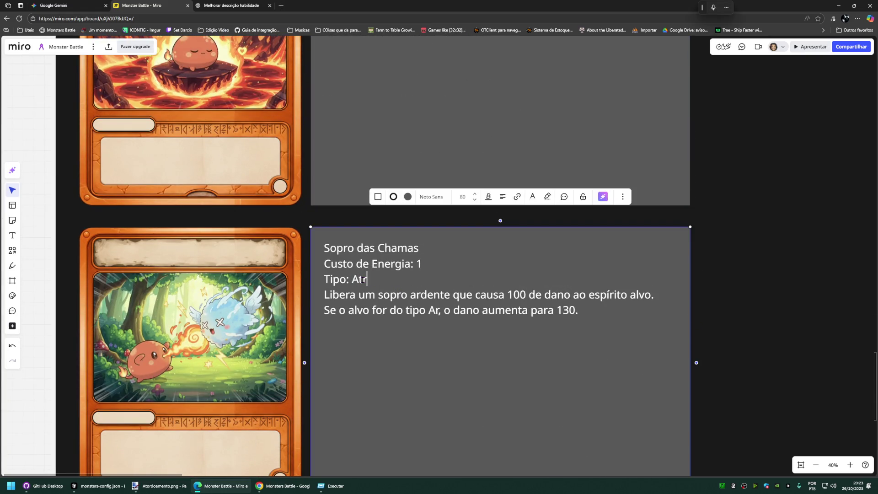
key(BackSpace)
text(taque)
click(52, 241)
scroll(412, 261, down, 2)
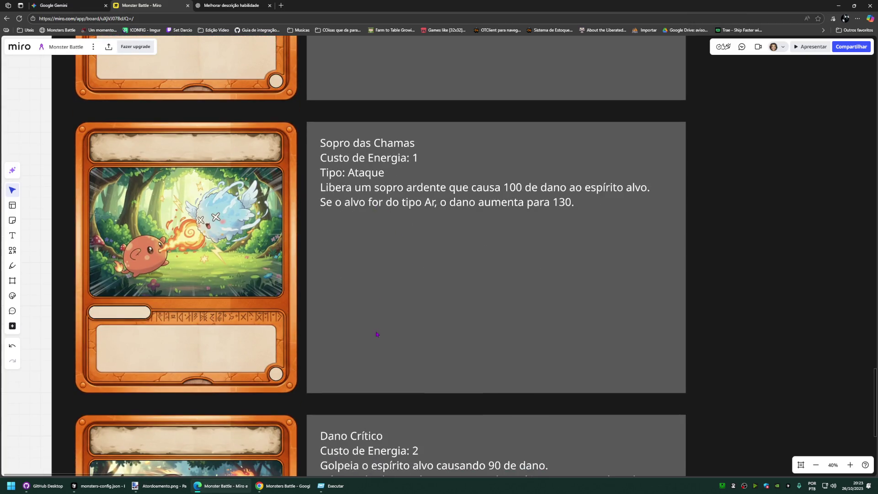
scroll(377, 316, down, 2)
double_click(377, 238)
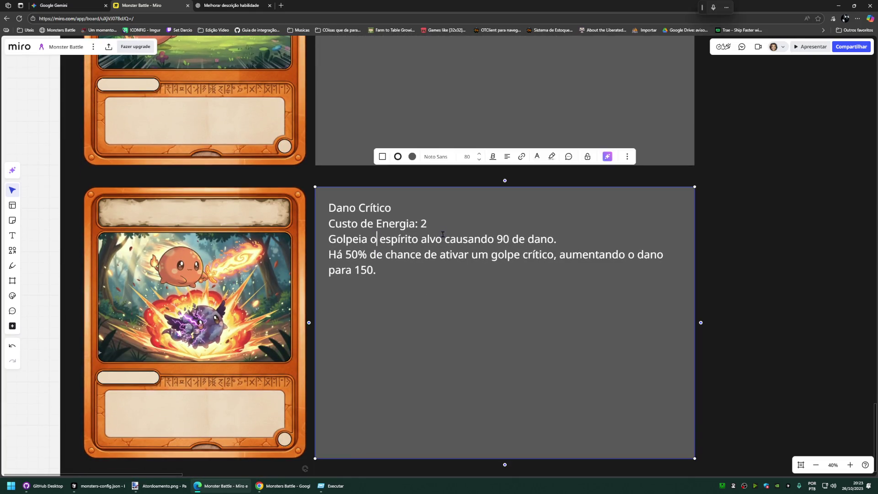
click(437, 224)
key(Return)
text(Tipo: Cura)
double_click(372, 239)
text(Ataque)
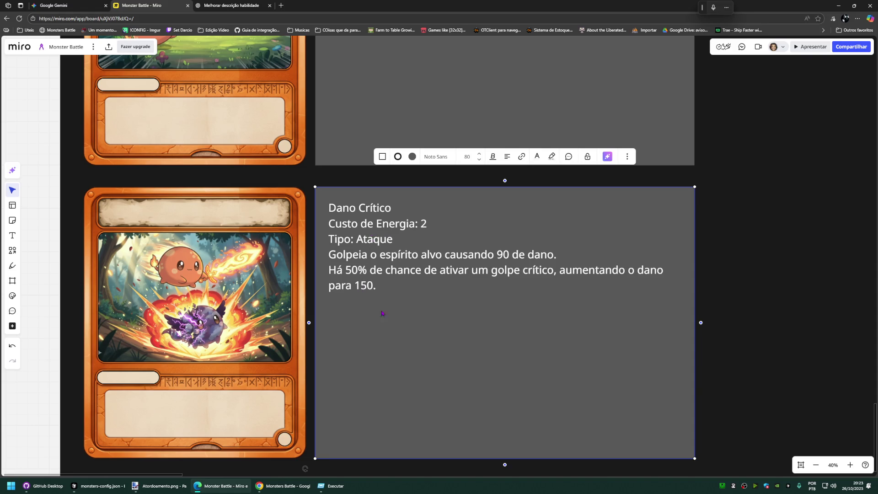
key(Escape)
key(Escape)
scroll(391, 308, down, 2)
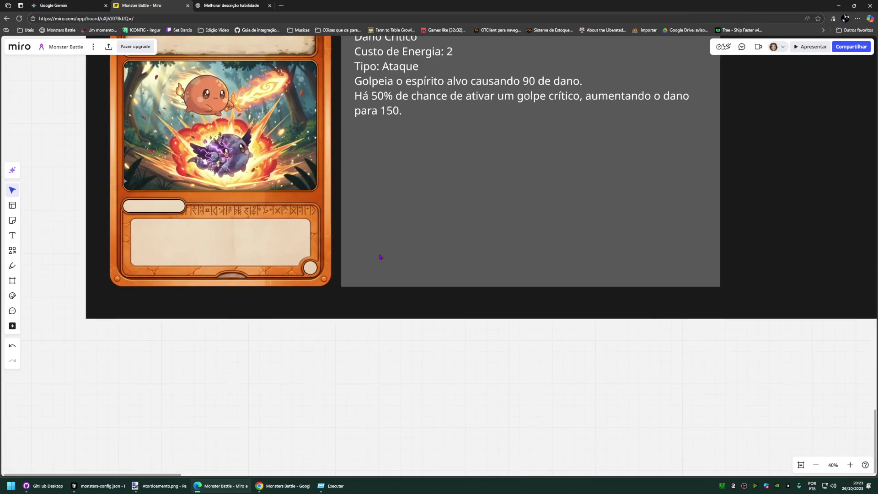
scroll(382, 275, down, 2)
scroll(382, 275, down, 2)
scroll(383, 275, down, 2)
scroll(378, 282, down, 2)
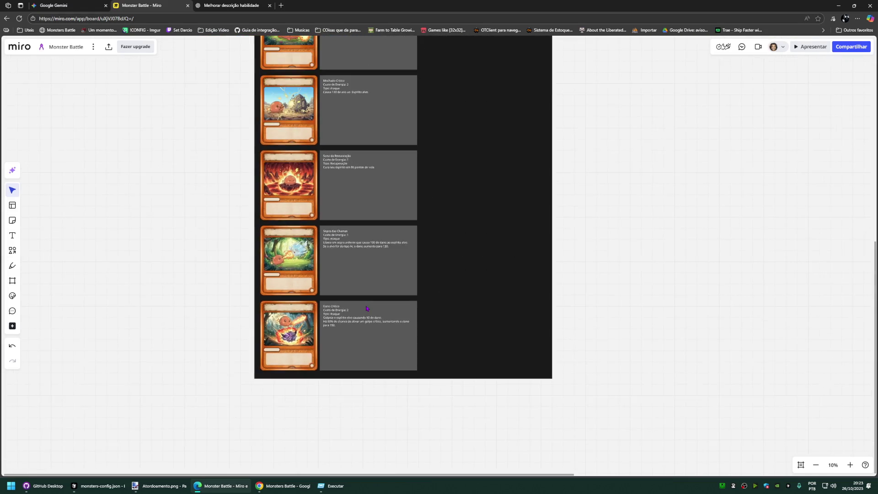
scroll(373, 285, down, 1)
scroll(373, 285, up, 3)
scroll(410, 254, up, 2)
scroll(410, 254, right, 2)
scroll(388, 240, right, 1)
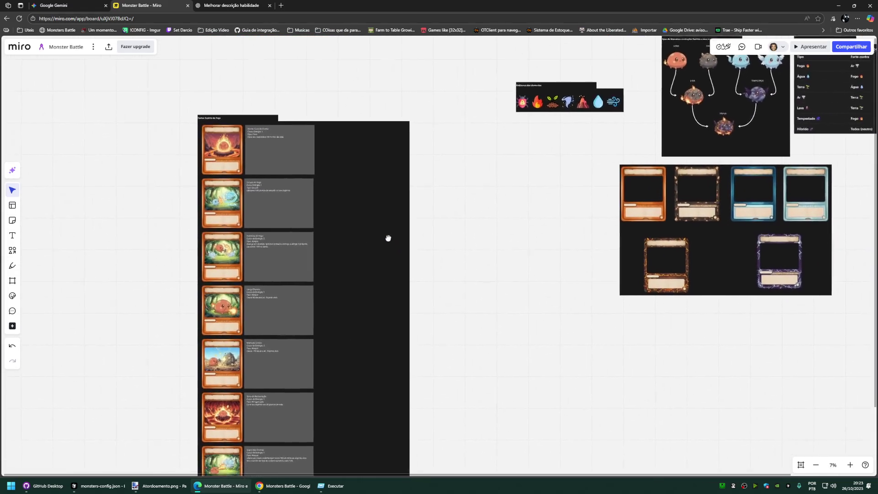
scroll(483, 226, right, 2)
scroll(448, 190, left, 2)
scroll(499, 202, down, 1)
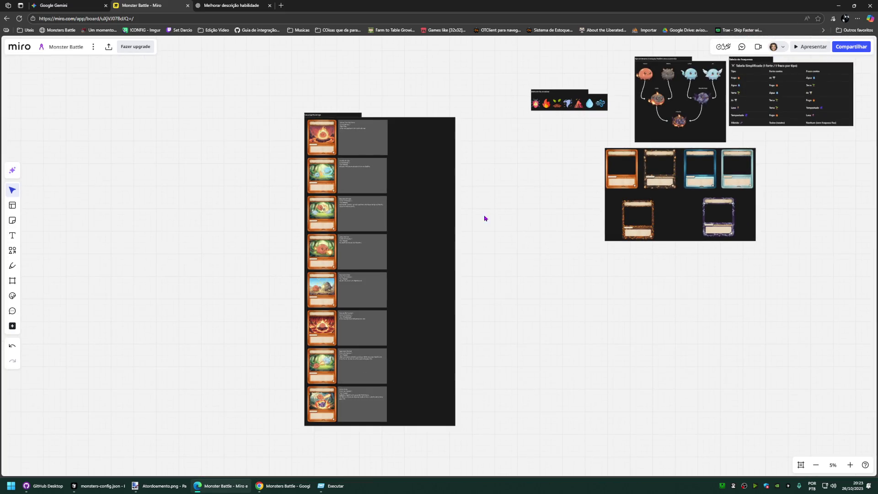
click(324, 113)
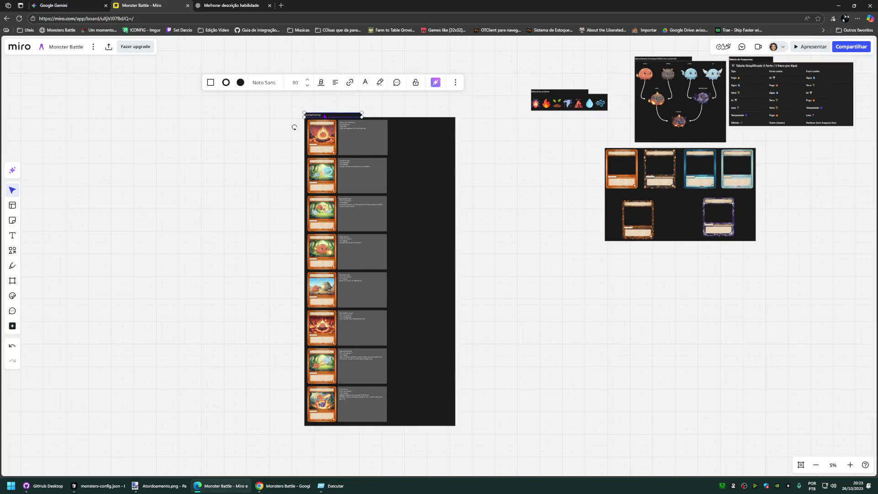
Step: Enlarge the column title, nudge it up and give it a grey background
click(307, 81)
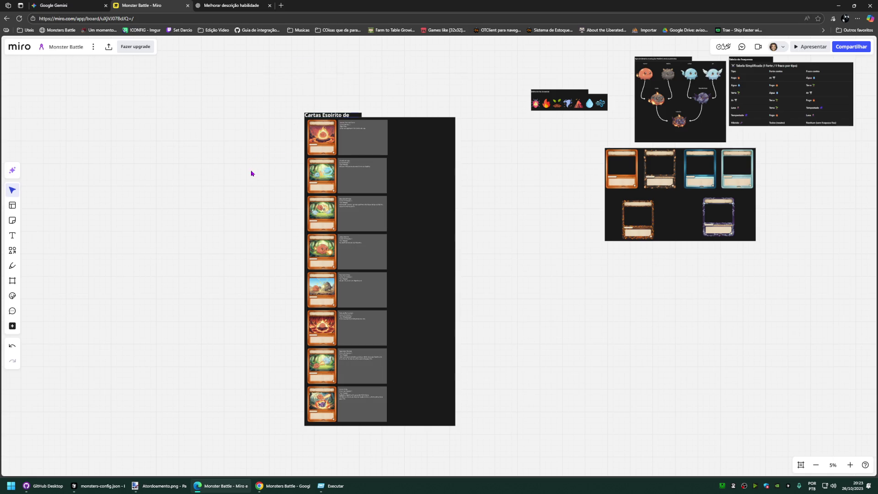
mouse_move(358, 115)
mouse_down()
mouse_move(362, 106)
mouse_move(456, 107)
mouse_move(410, 118)
mouse_up()
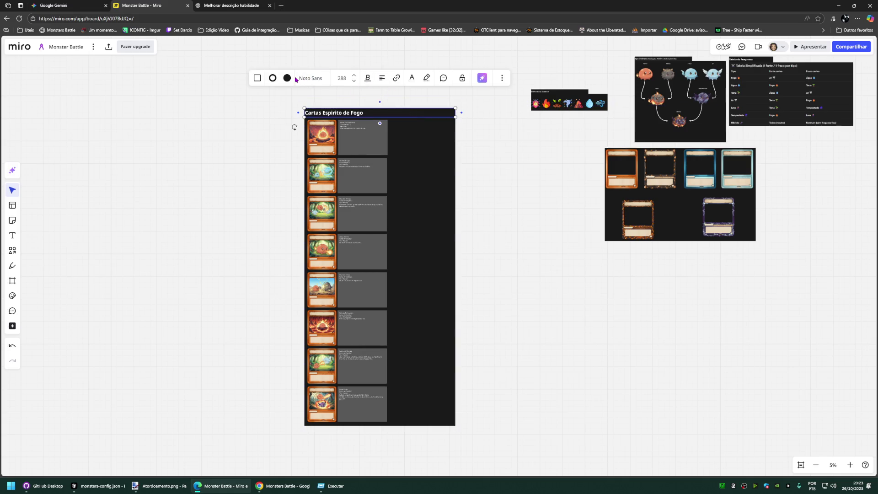
click(286, 78)
click(295, 226)
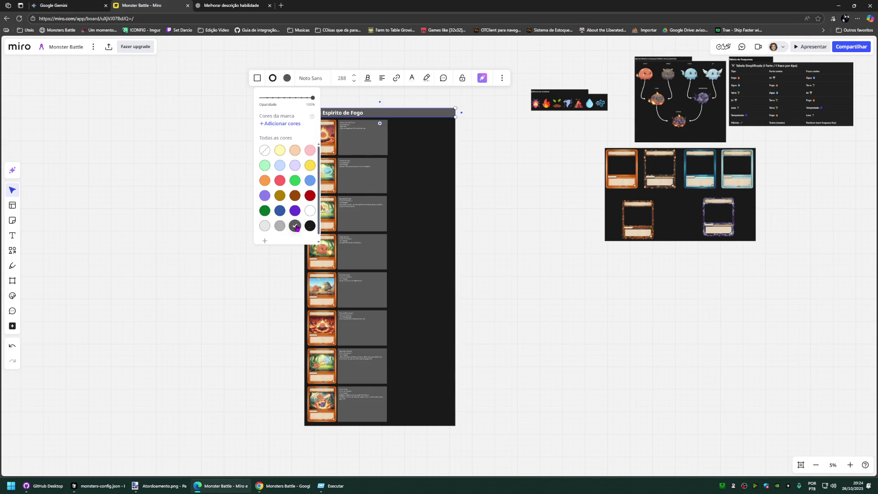
click(280, 226)
click(219, 279)
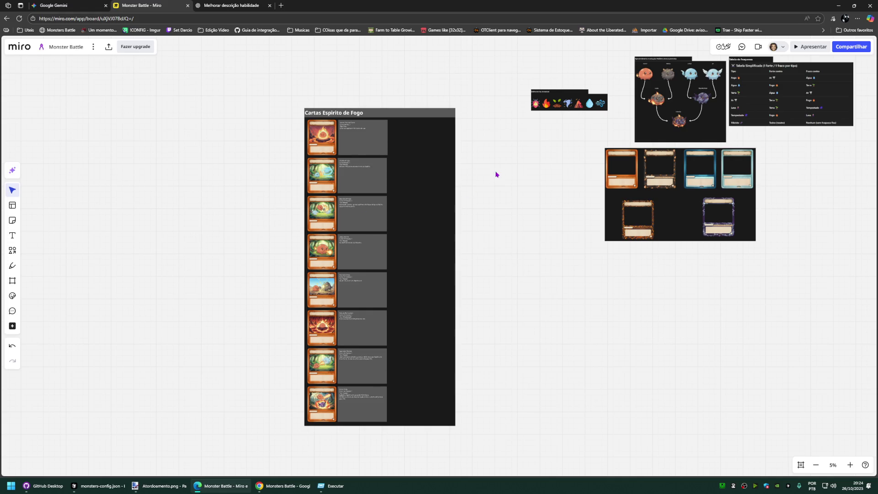
Step: Narrow the dark card column and its title bar to fit the fire cards
click(464, 200)
drag(453, 263, 391, 261)
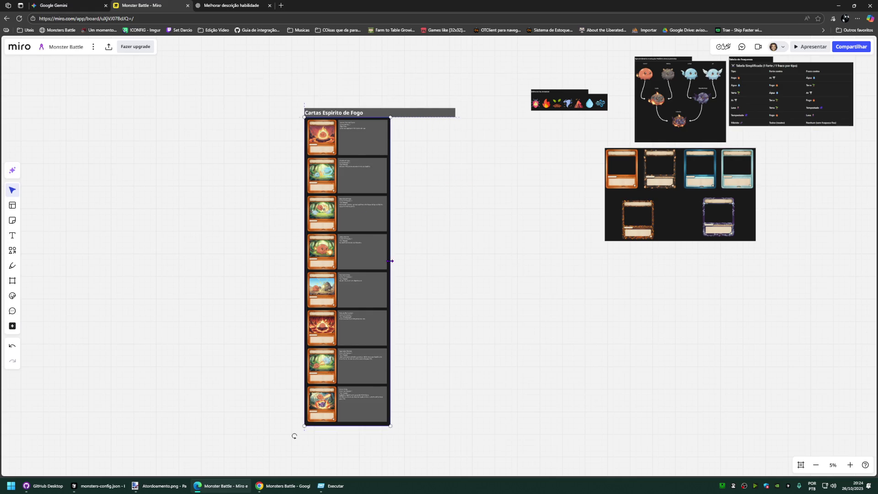
click(440, 114)
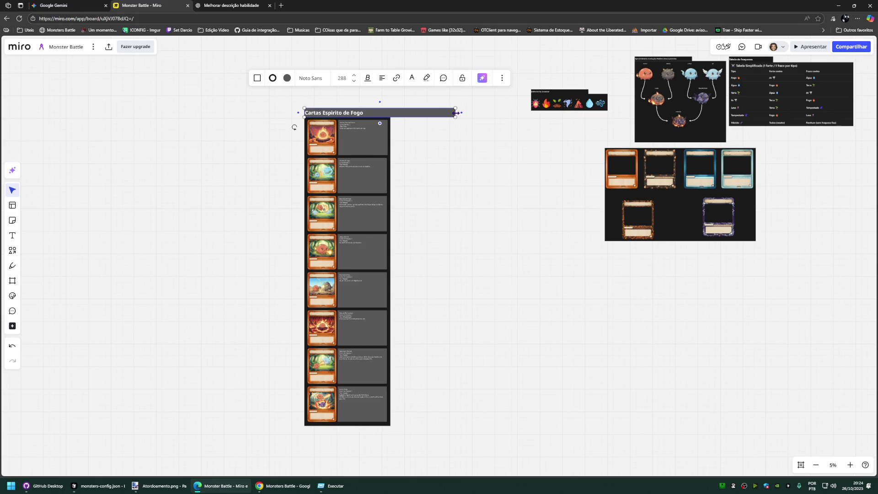
drag(457, 112, 389, 113)
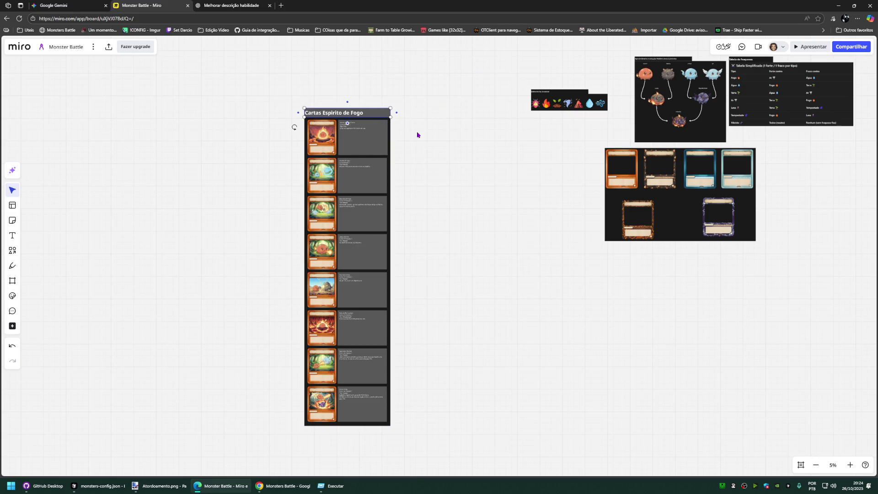
drag(446, 153, 457, 152)
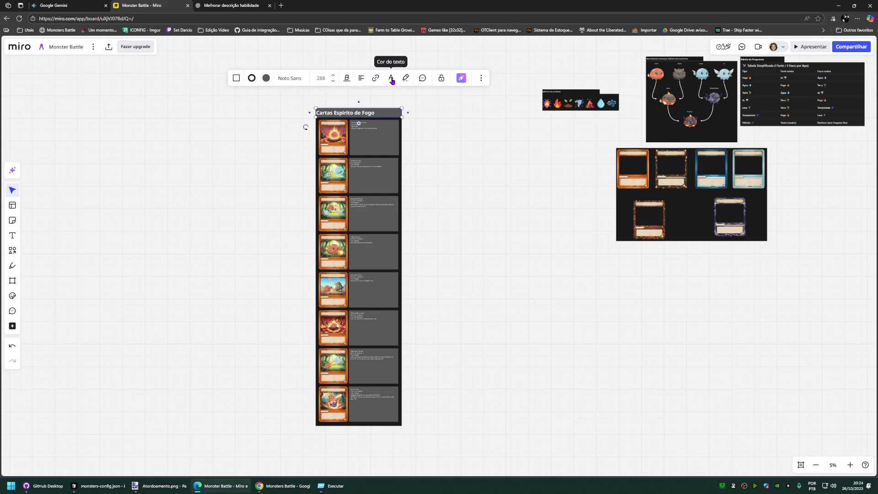
click(251, 78)
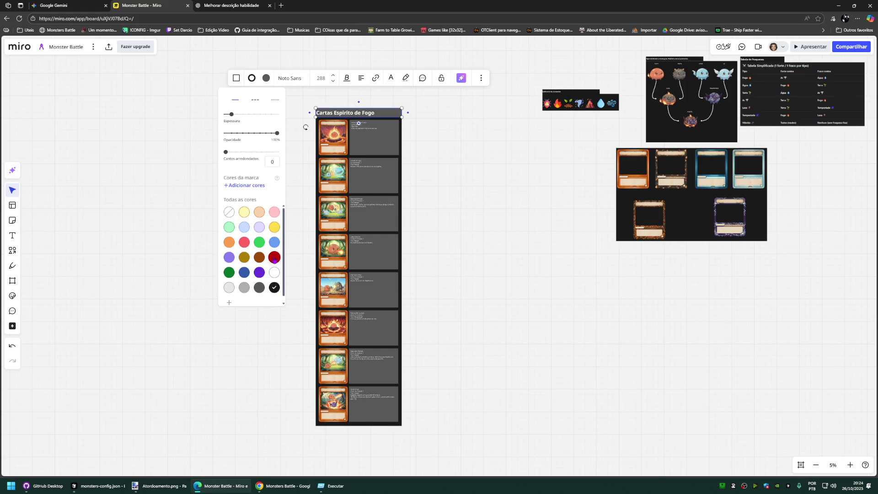
click(298, 257)
scroll(340, 130, up, 5)
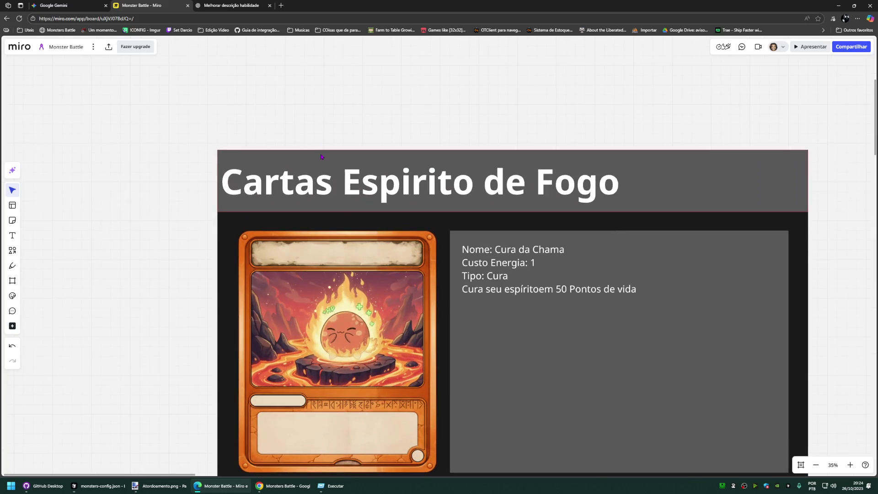
Step: Thicken the dark red border of the Cartas Espirito de Fogo title
click(319, 161)
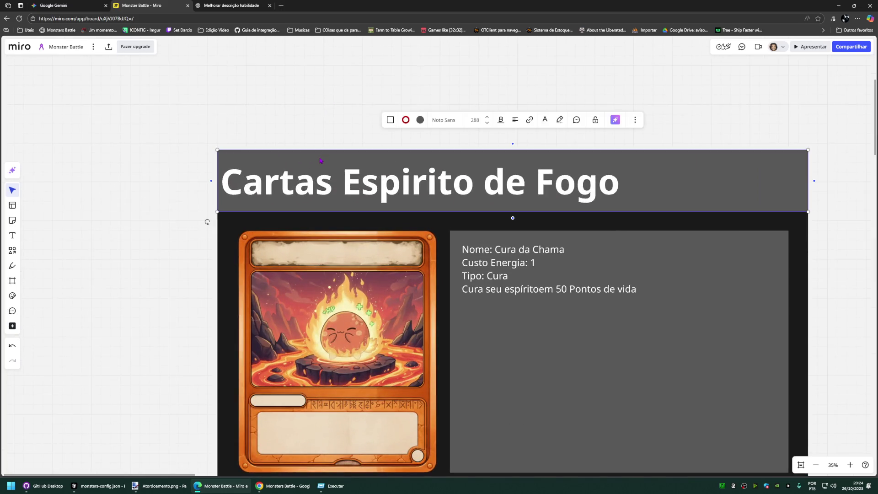
click(405, 121)
drag(384, 156, 421, 160)
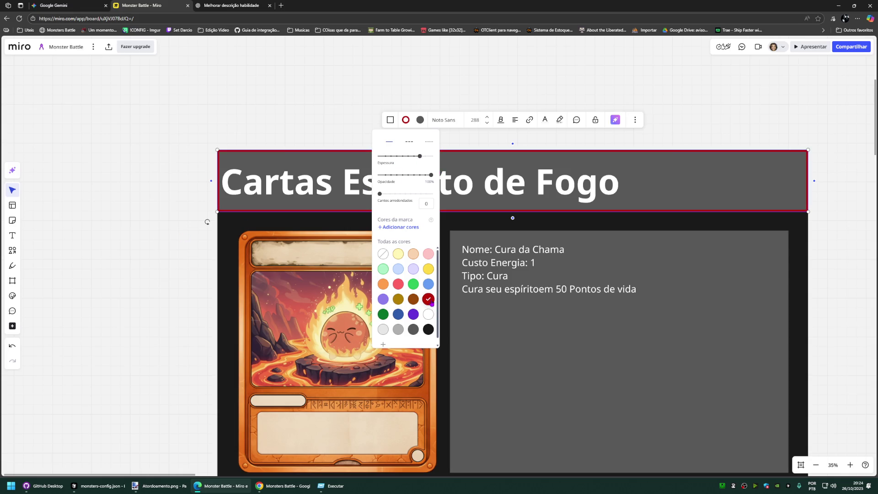
mouse_move(423, 159)
mouse_down()
mouse_move(448, 160)
mouse_move(409, 162)
mouse_up()
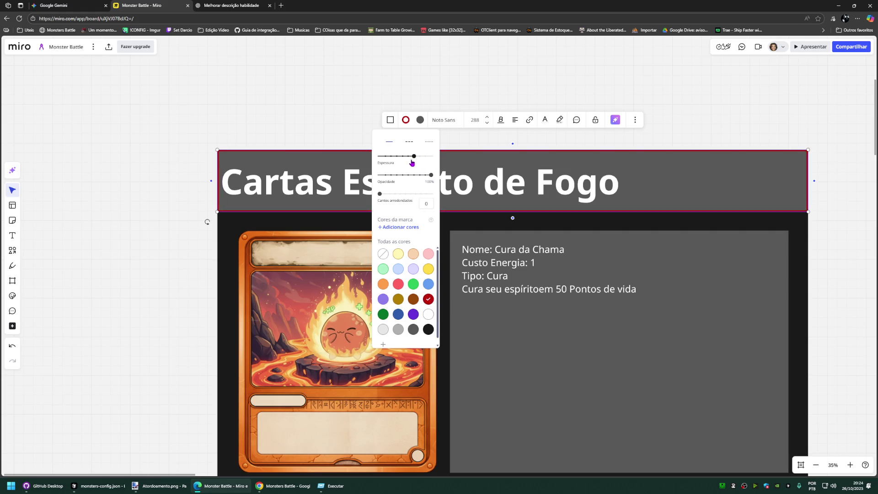
Step: Raise the fire-card frame's border thickness, then pan toward the weakness table
click(226, 222)
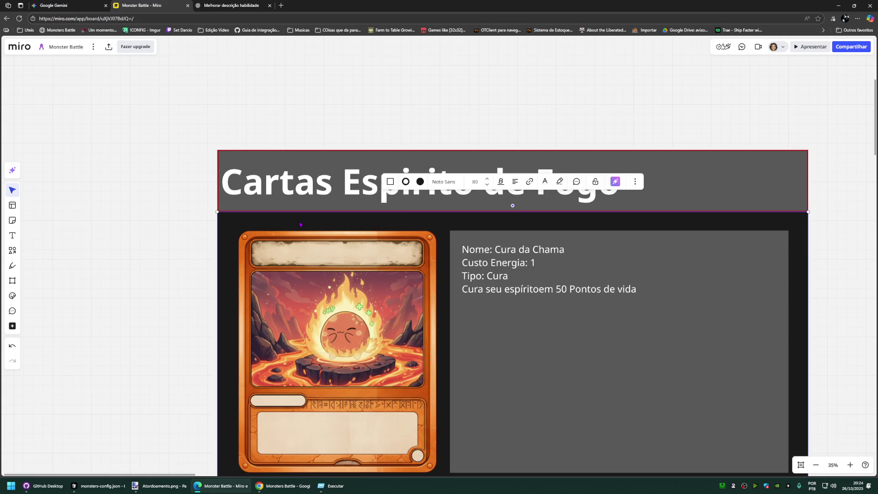
click(405, 182)
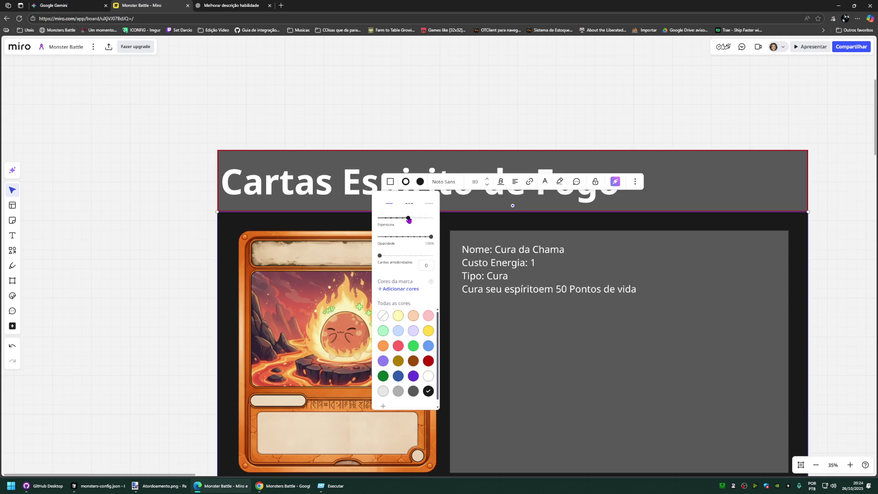
click(154, 293)
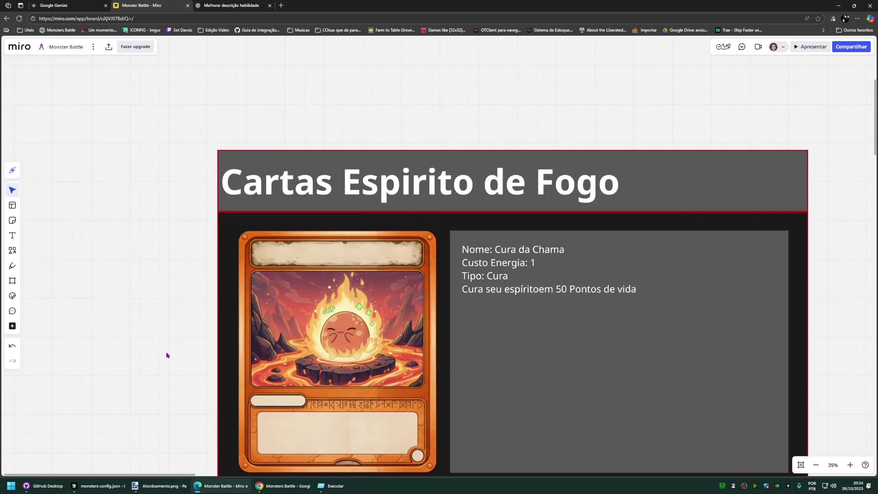
scroll(166, 354, down, 3)
scroll(145, 278, down, 2)
scroll(150, 296, down, 2)
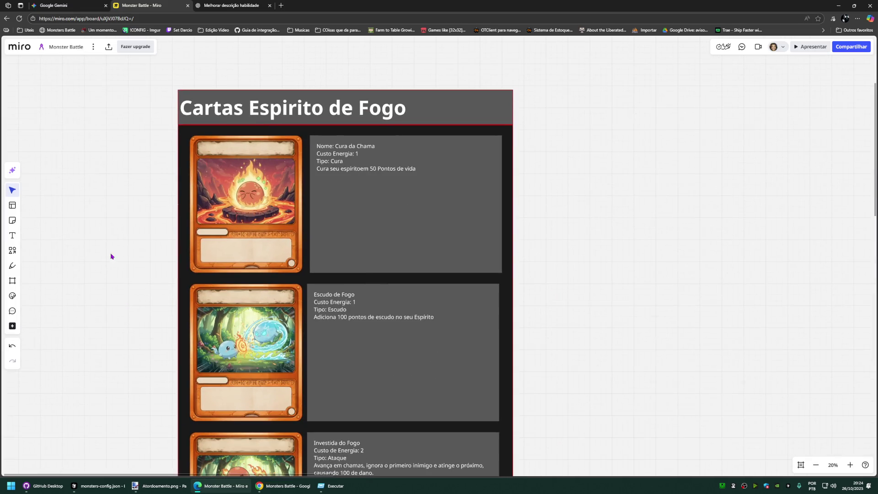
drag(111, 256, 194, 257)
scroll(194, 261, down, 3)
scroll(196, 276, down, 3)
drag(480, 296, 430, 299)
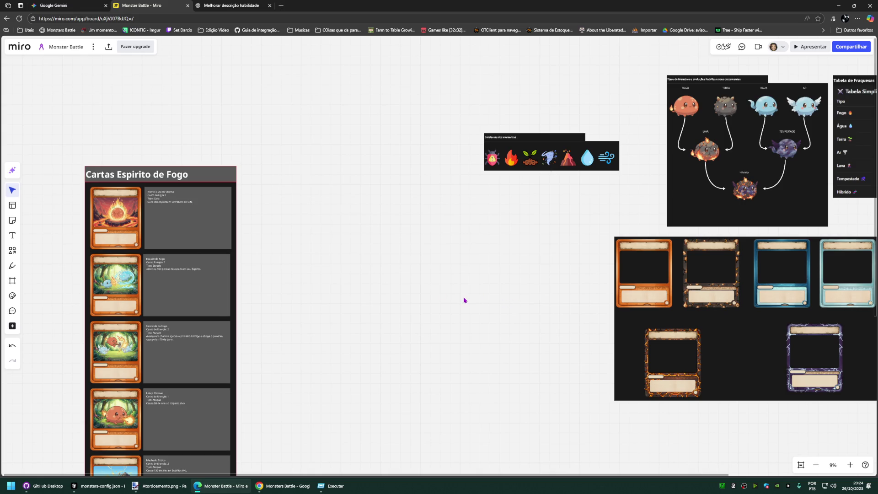
scroll(464, 300, down, 3)
scroll(465, 300, down, 2)
scroll(466, 325, up, 2)
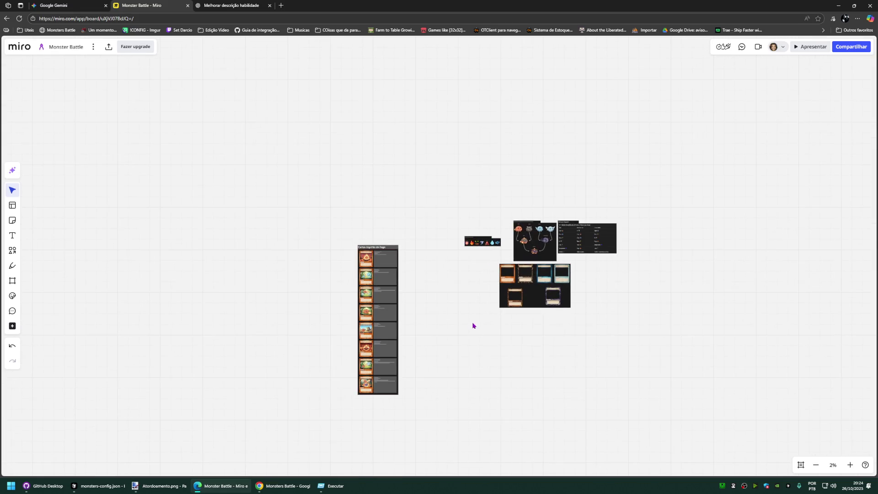
scroll(465, 251, up, 2)
scroll(428, 270, up, 3)
scroll(436, 255, up, 4)
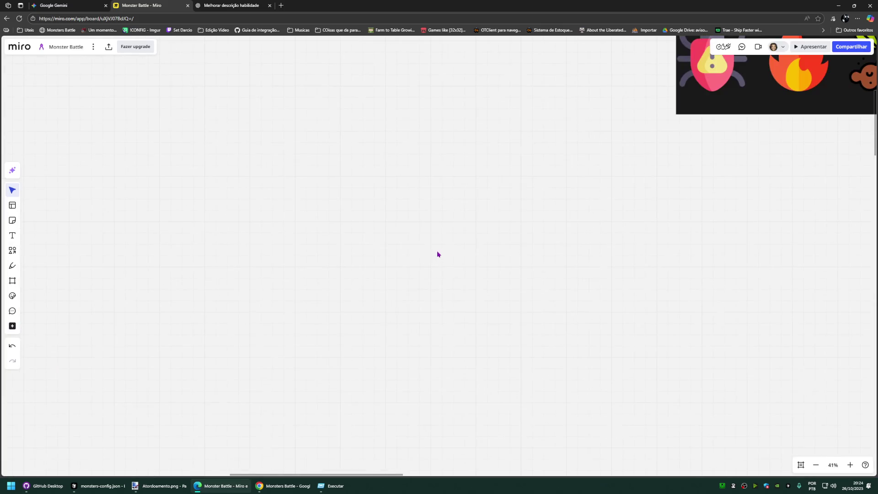
scroll(474, 249, down, 2)
scroll(455, 240, up, 3)
scroll(487, 250, up, 1)
scroll(514, 237, down, 3)
mouse_move(515, 242)
mouse_down()
mouse_move(323, 254)
mouse_move(515, 294)
mouse_up()
drag(623, 152, 623, 149)
key(ctrl+z)
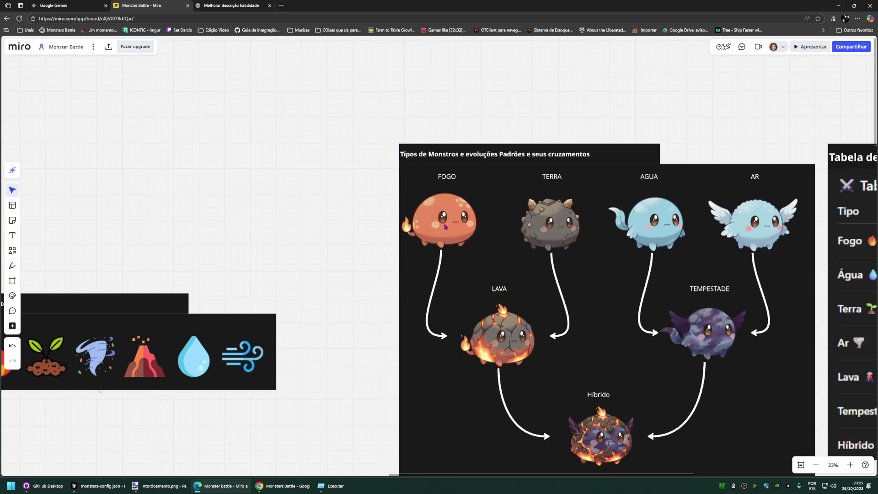
click(451, 224)
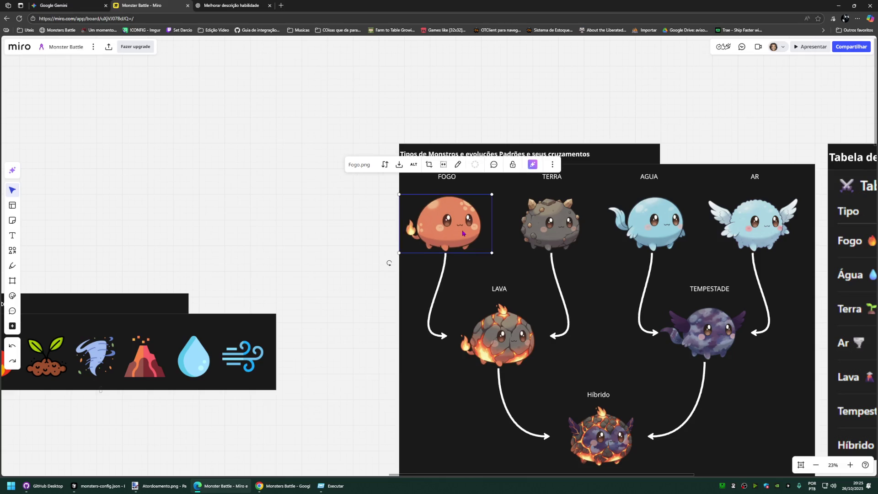
drag(395, 228, 59, 287)
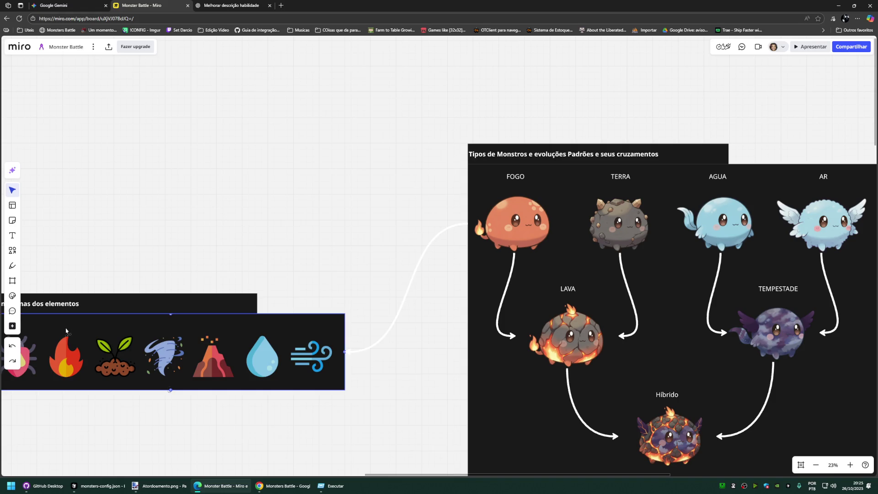
drag(58, 287, 66, 335)
click(318, 245)
key(ctrl+z)
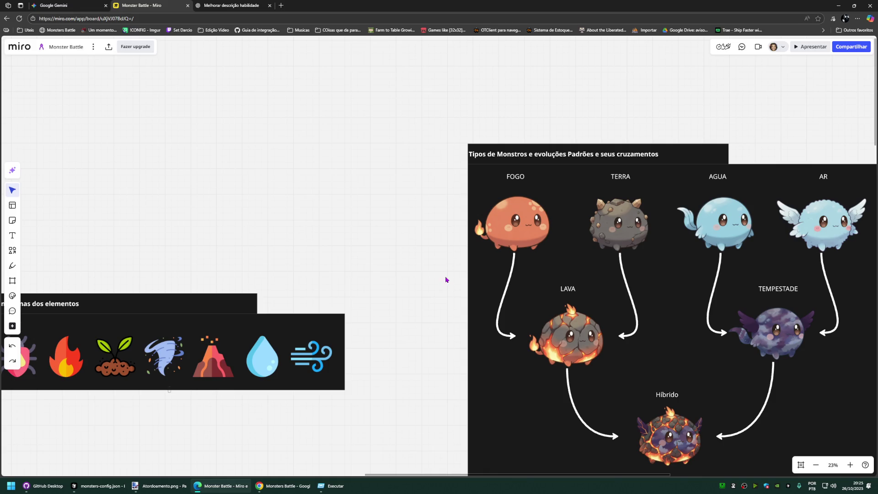
scroll(449, 279, down, 1)
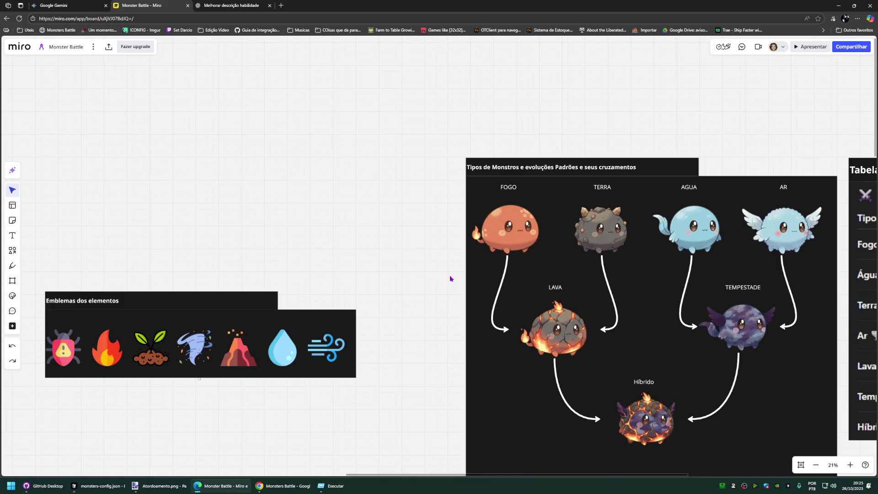
scroll(398, 206, down, 3)
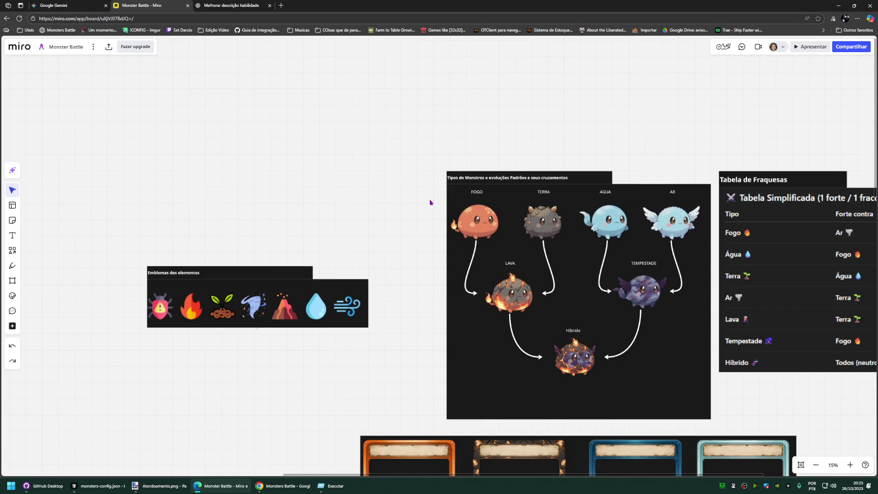
Step: Widen the Tipos de Monstros title box to show the full title
click(474, 177)
click(504, 141)
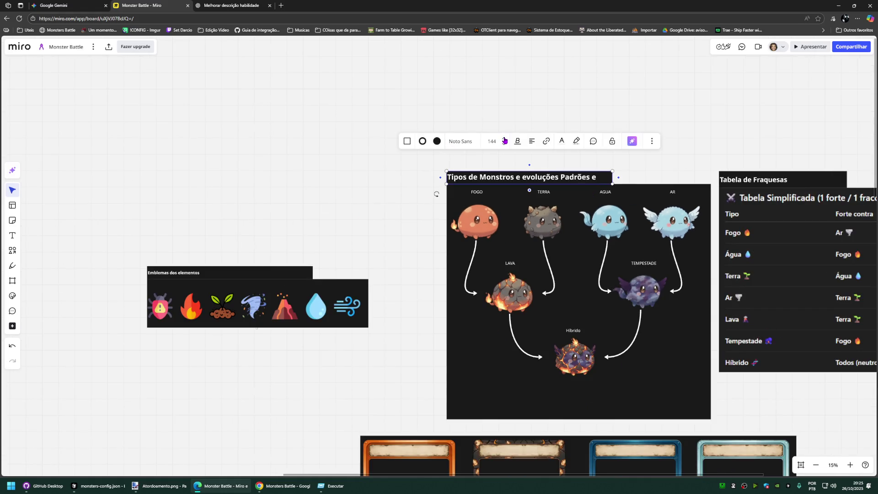
click(439, 171)
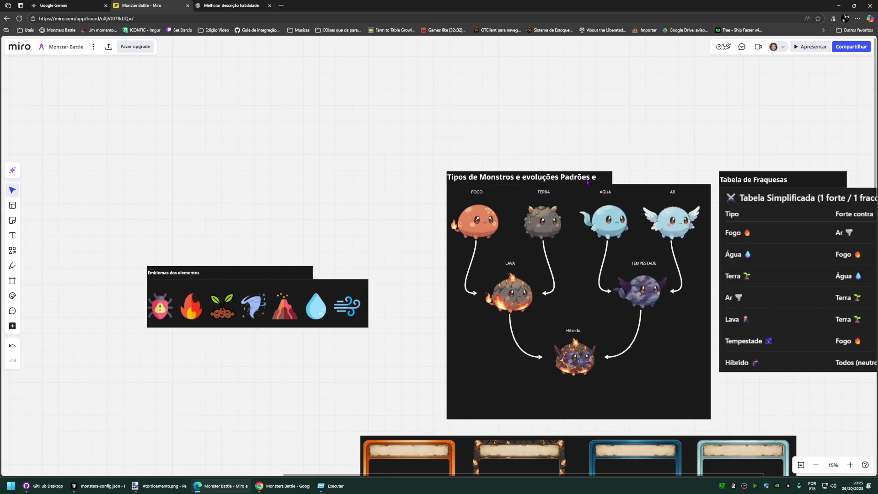
click(588, 181)
drag(614, 176, 712, 178)
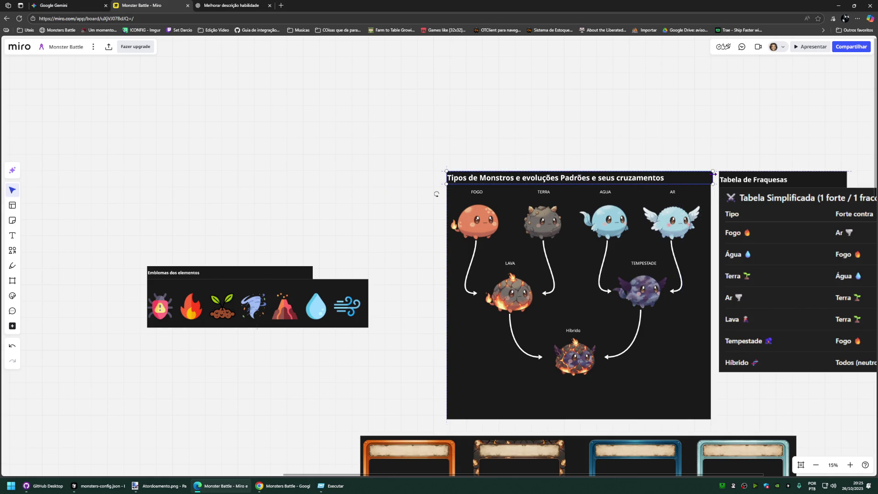
click(578, 156)
Step: Thicken the red border of the Tipos de Monstros title box
click(545, 179)
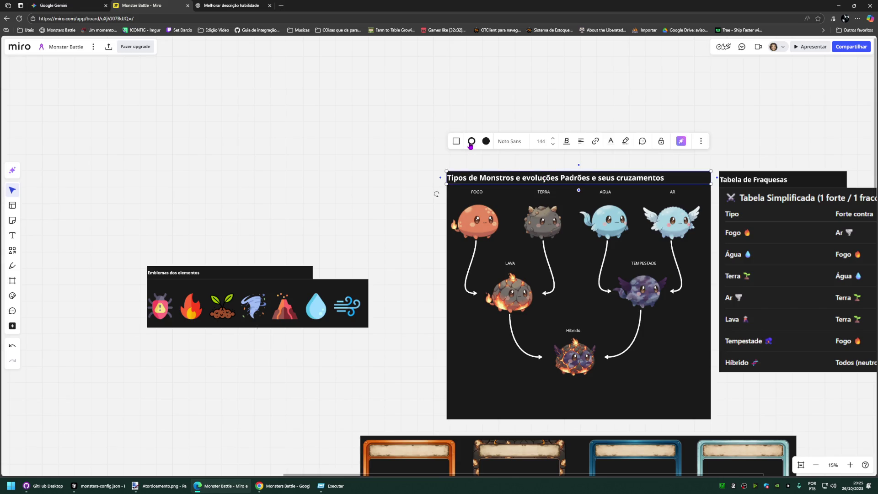
click(471, 141)
drag(453, 181, 473, 182)
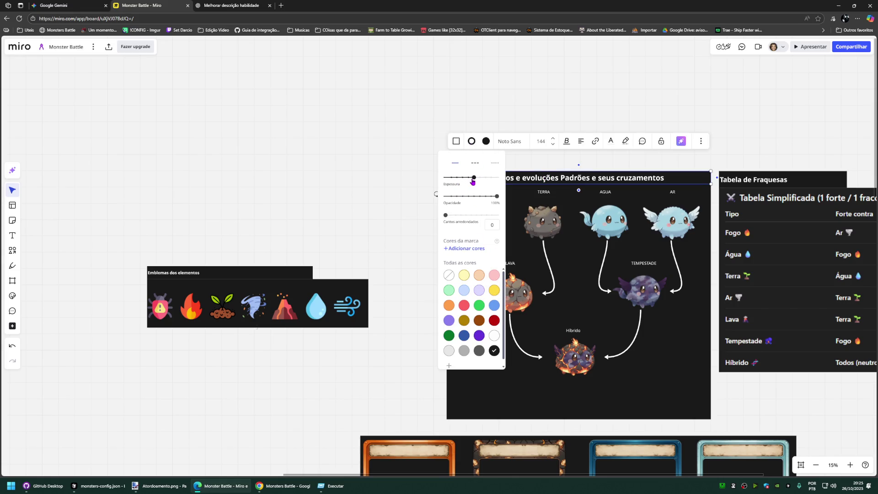
click(404, 239)
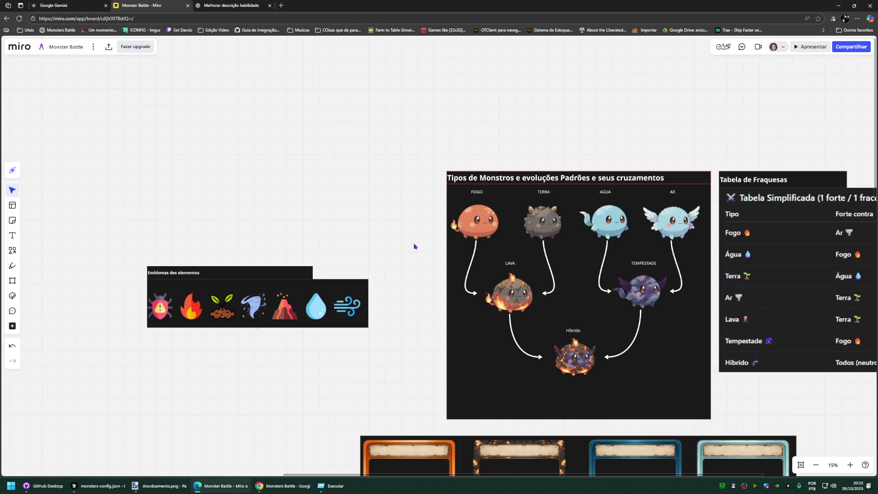
Step: Thicken the red border of the monster-types frame
click(460, 312)
click(472, 153)
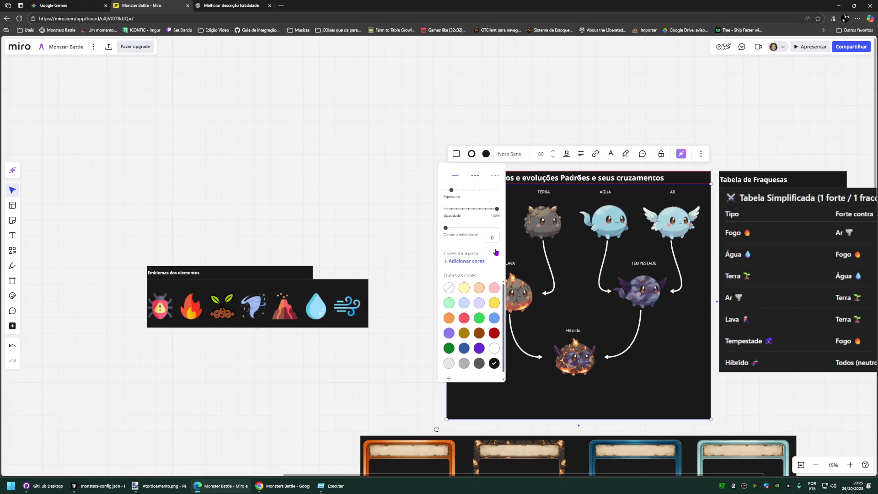
drag(452, 190, 474, 191)
click(401, 204)
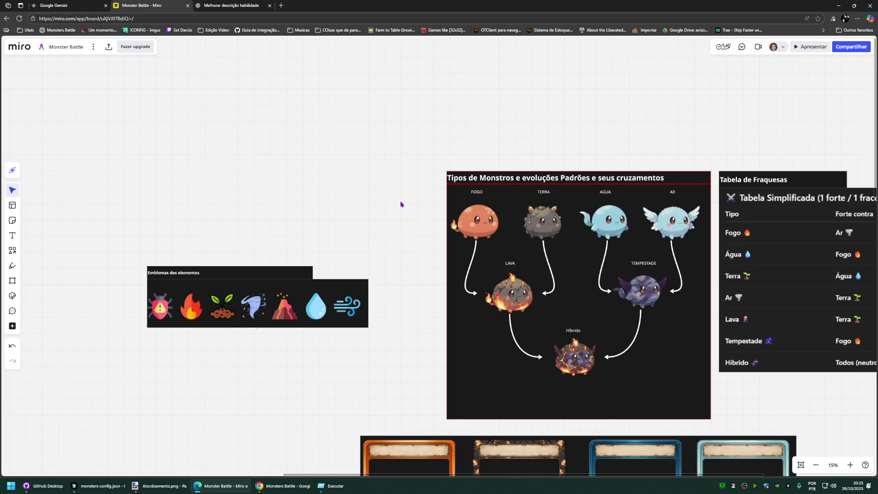
scroll(451, 187, up, 4)
scroll(451, 187, up, 4)
scroll(450, 187, up, 2)
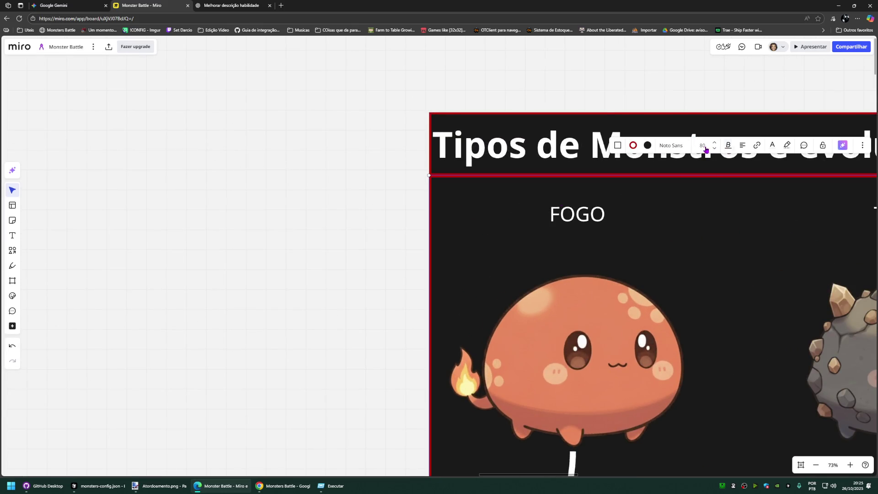
Step: Thicken the red border on the monster-types frame and its title banner
click(633, 144)
drag(621, 182, 637, 183)
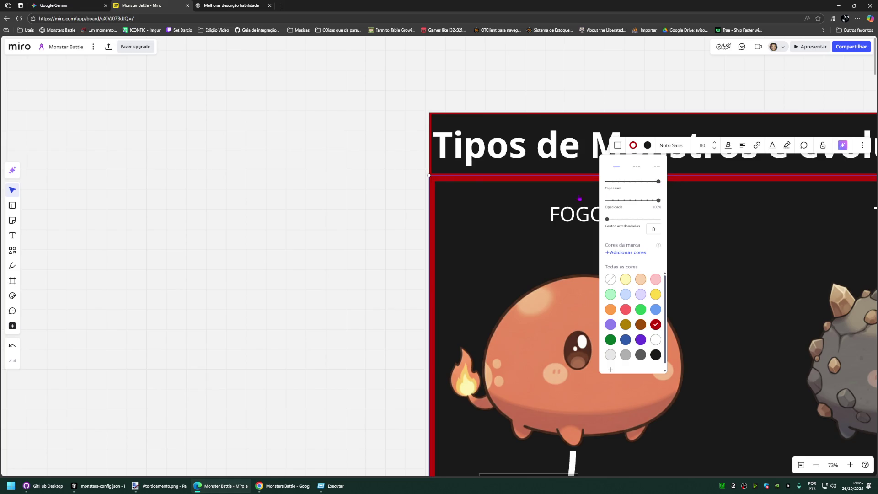
click(419, 185)
click(632, 82)
drag(627, 118, 642, 120)
click(306, 149)
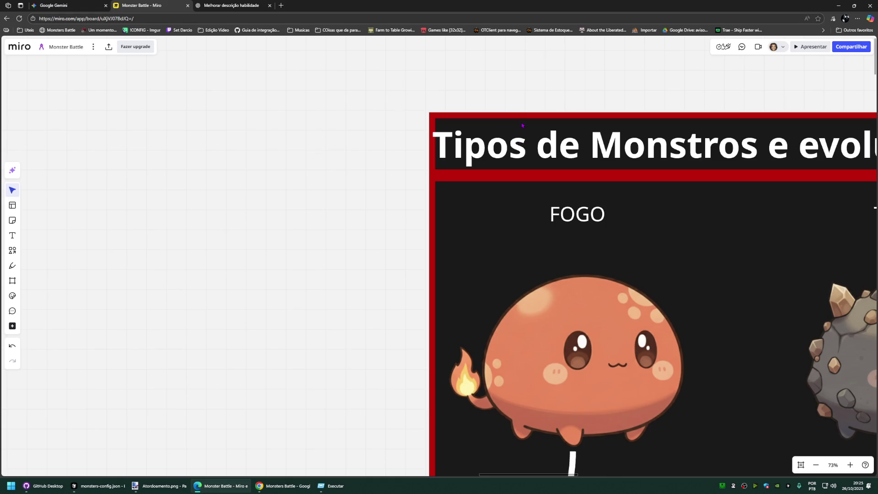
Step: Fine-tune the title's border thickness and make the red border slightly transparent
click(523, 126)
click(634, 83)
mouse_move(628, 119)
mouse_down()
mouse_move(641, 120)
mouse_move(633, 121)
mouse_up()
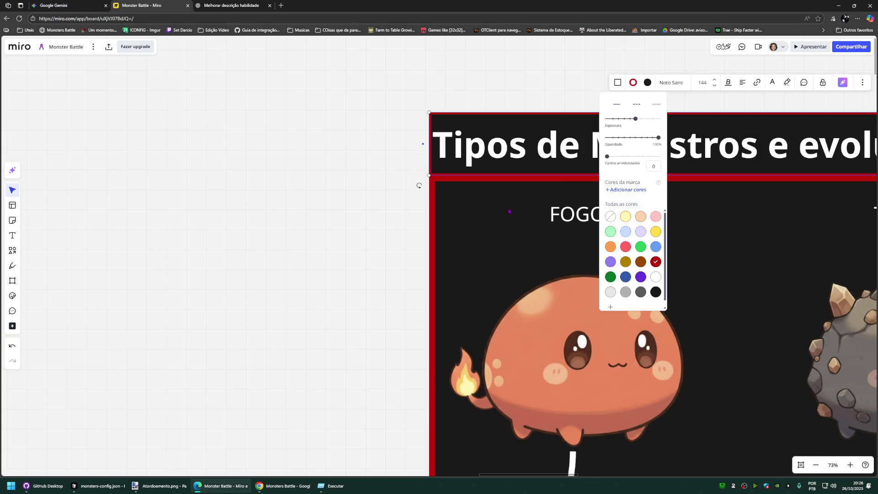
click(652, 134)
click(632, 145)
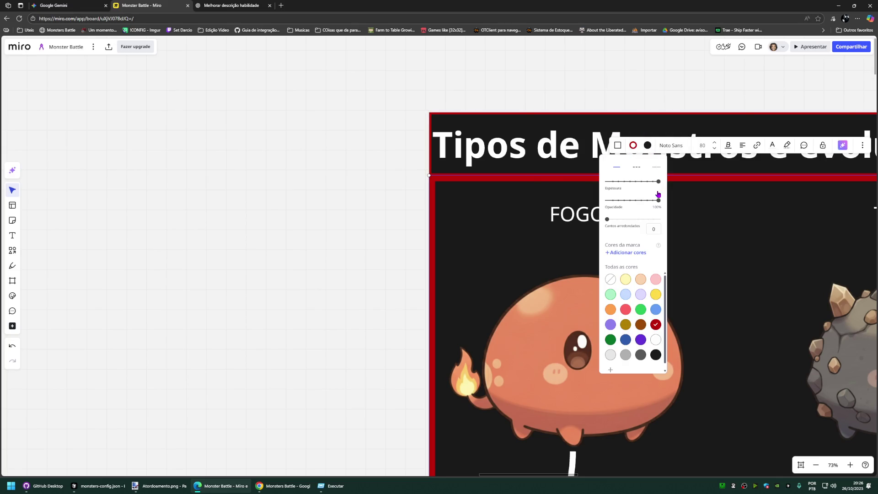
mouse_move(657, 202)
mouse_down()
mouse_move(634, 202)
mouse_move(657, 201)
mouse_move(636, 181)
mouse_up()
scroll(371, 215, down, 3)
scroll(378, 216, down, 2)
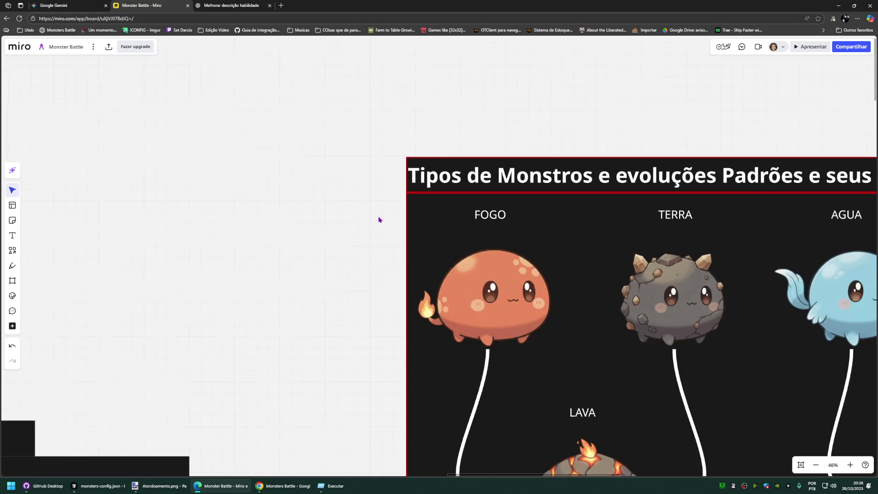
scroll(377, 216, down, 3)
scroll(339, 235, down, 3)
scroll(322, 157, down, 2)
scroll(322, 157, up, 2)
Step: Stretch the Emblemas dos elementos title bar across the row and enlarge its text to 144
click(226, 222)
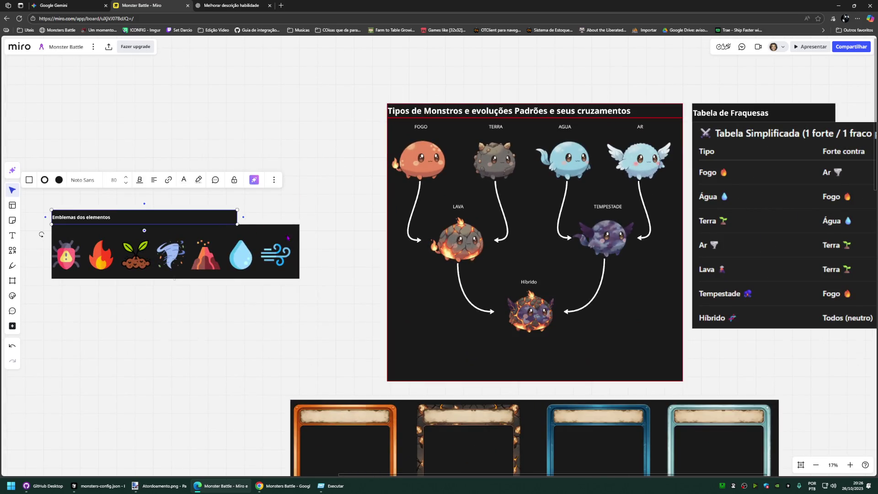
mouse_move(237, 221)
mouse_down()
mouse_move(253, 221)
mouse_move(219, 220)
mouse_move(300, 214)
mouse_up()
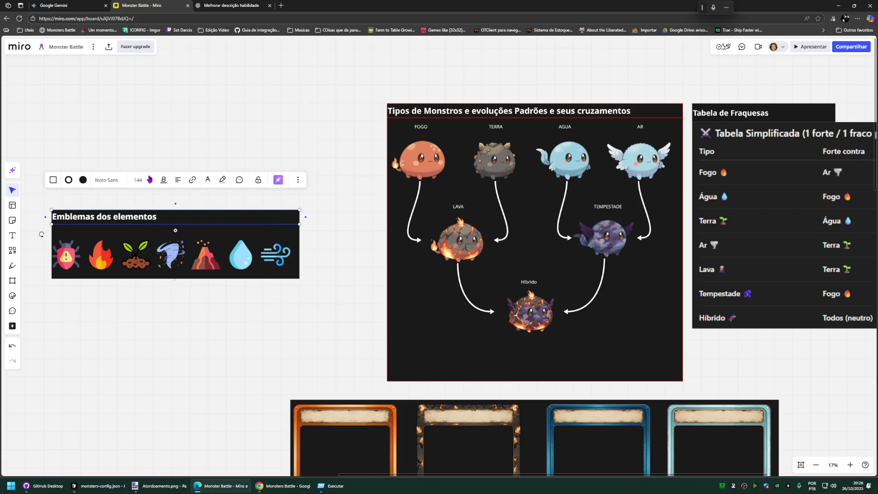
click(150, 178)
click(369, 129)
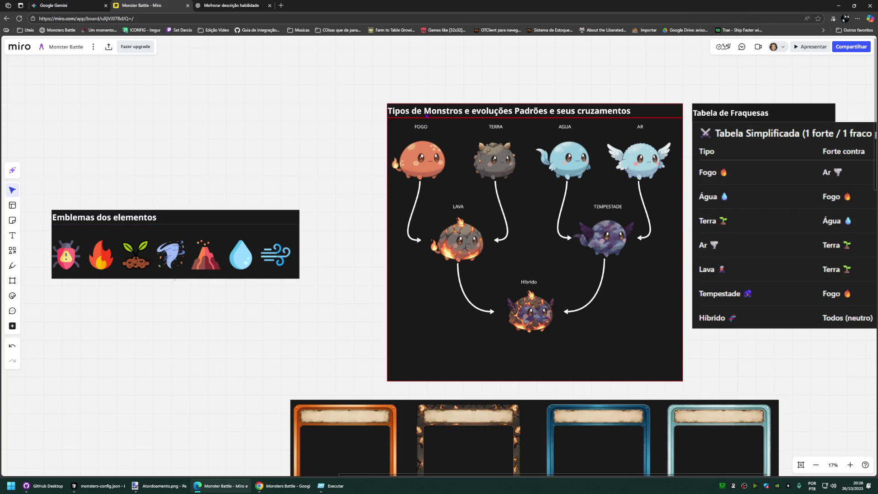
scroll(405, 80, left, 10)
scroll(406, 81, down, 4)
scroll(331, 165, down, 5)
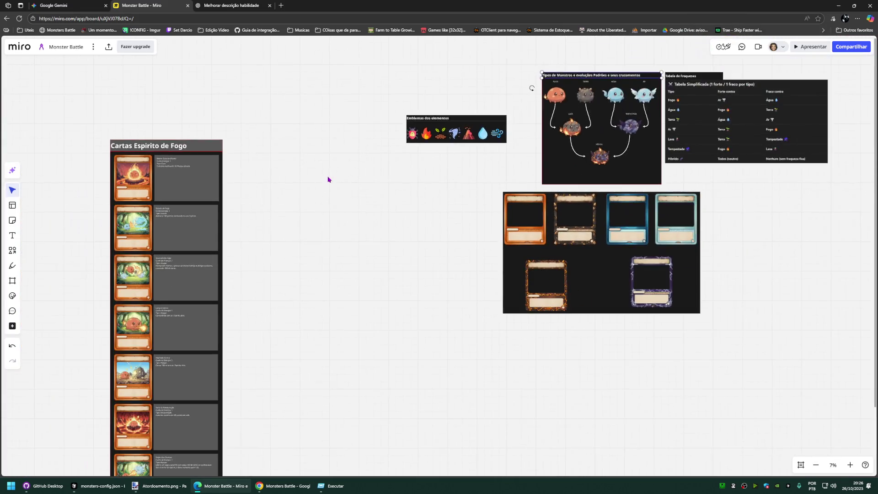
scroll(352, 188, left, 2)
scroll(412, 138, down, 1)
Step: Shorten the emblems frame by pulling its bottom edge up in small steps
drag(431, 92, 557, 148)
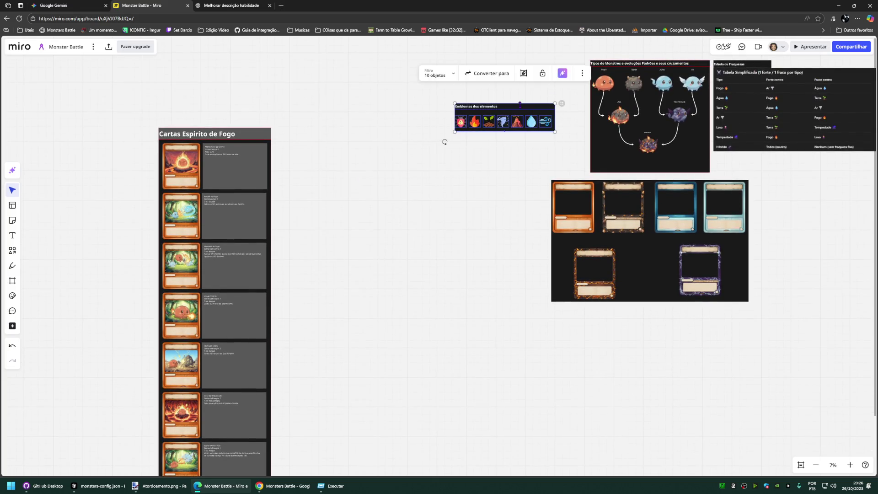
click(472, 142)
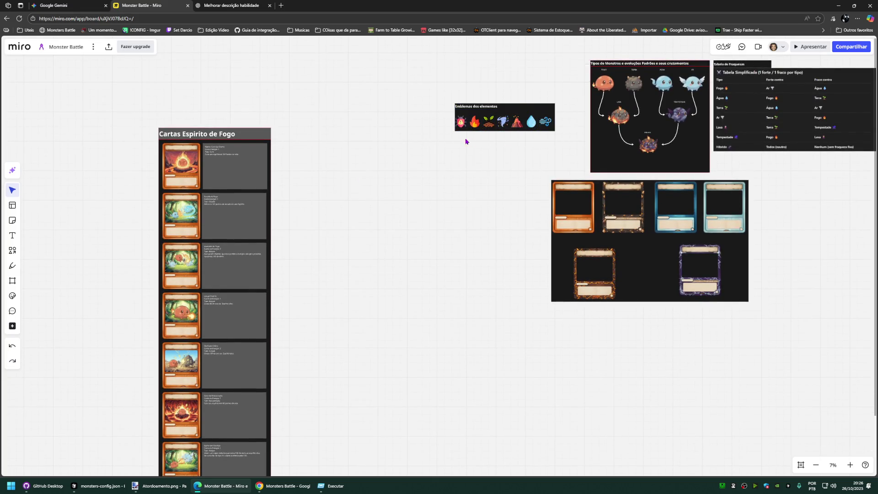
drag(419, 111, 583, 136)
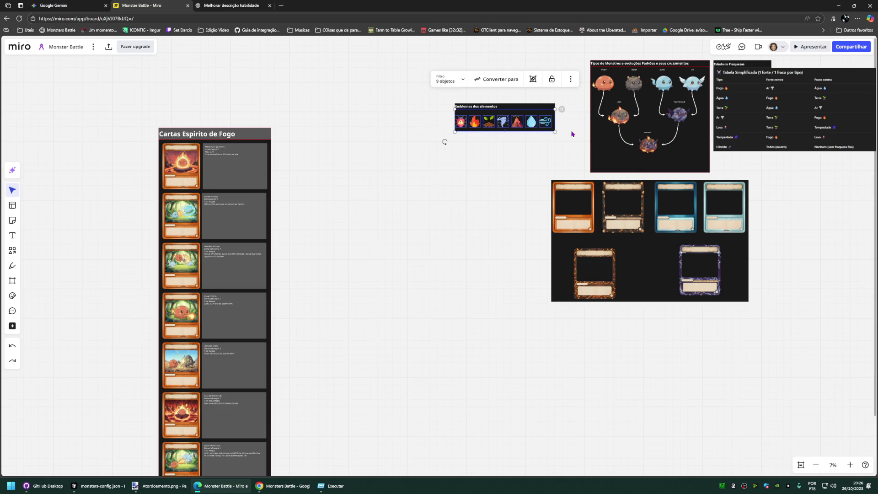
drag(512, 134, 512, 127)
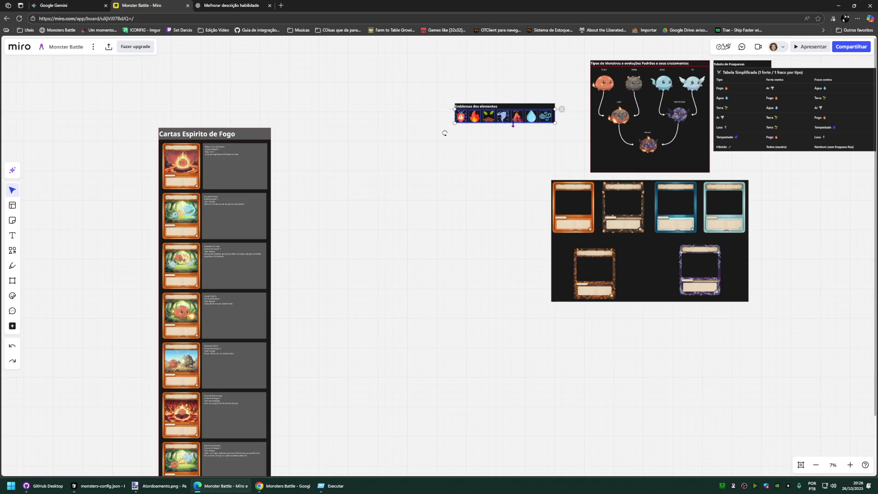
click(478, 150)
scroll(486, 127, up, 3)
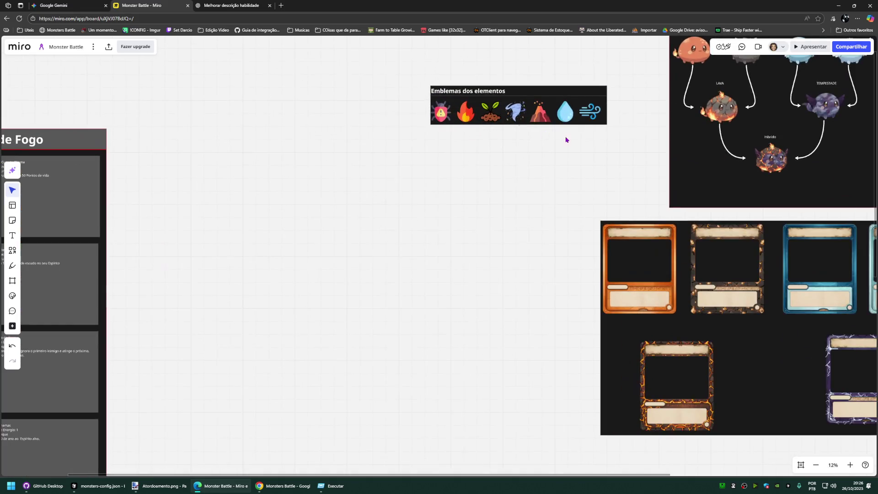
scroll(566, 137, up, 2)
drag(549, 190, 340, 180)
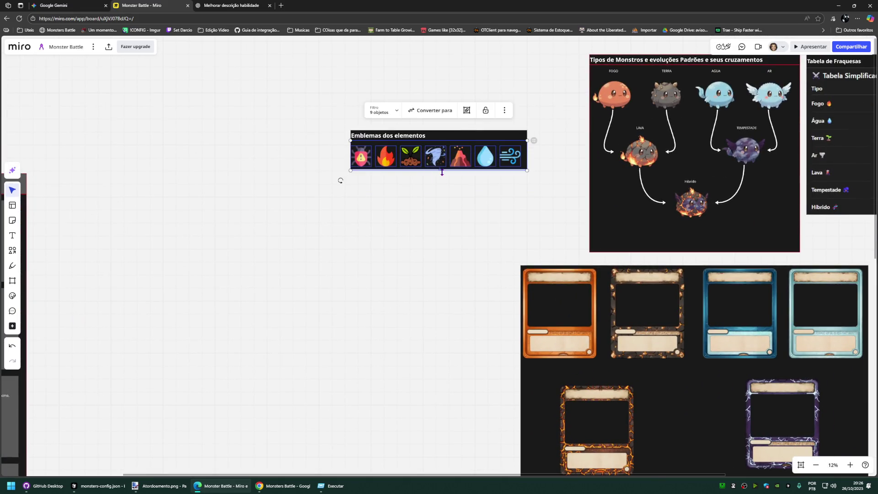
drag(441, 173, 442, 166)
click(361, 171)
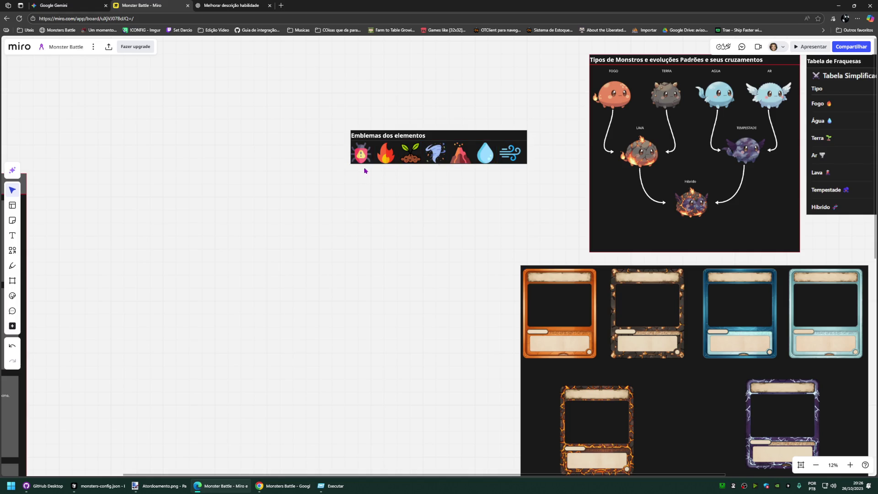
click(525, 146)
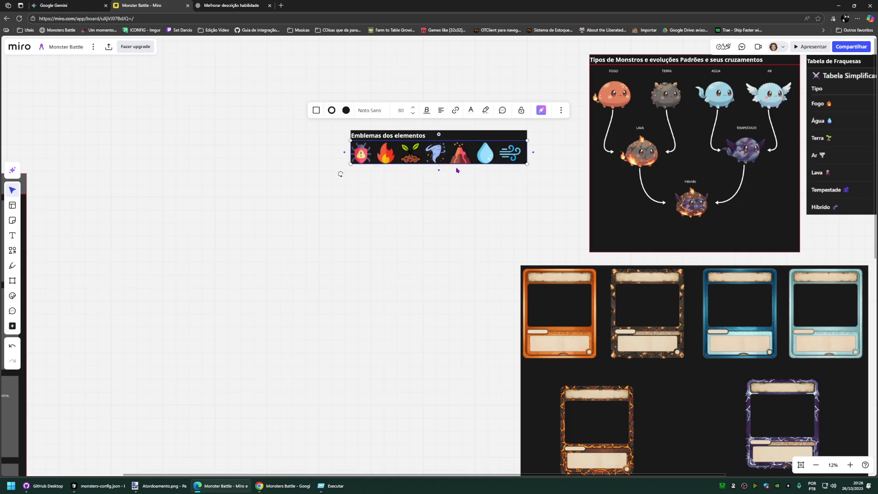
drag(439, 170, 439, 165)
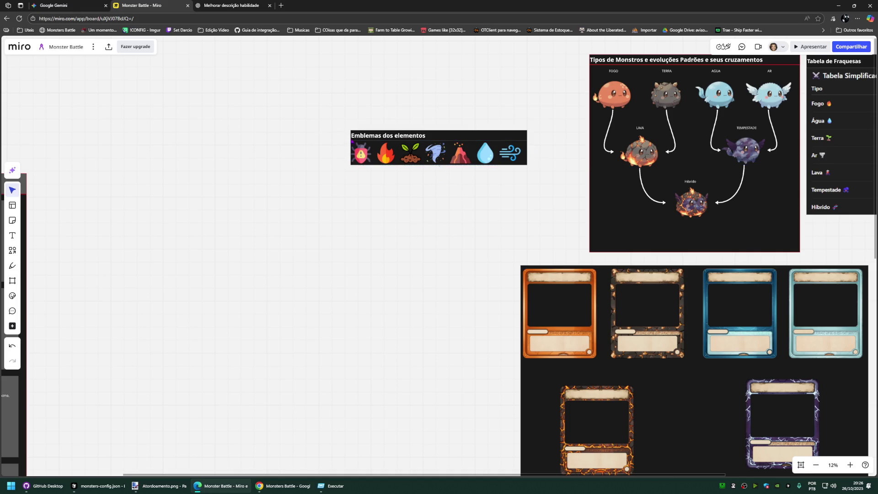
Step: Move the whole emblems panel left beside the Cartas Espírito de Fogo column
drag(305, 108, 527, 168)
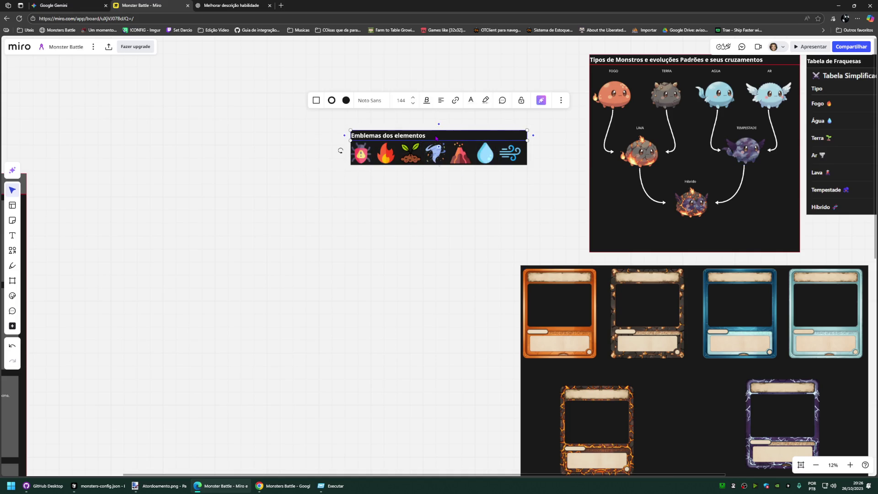
drag(289, 111, 533, 171)
drag(453, 136, 136, 184)
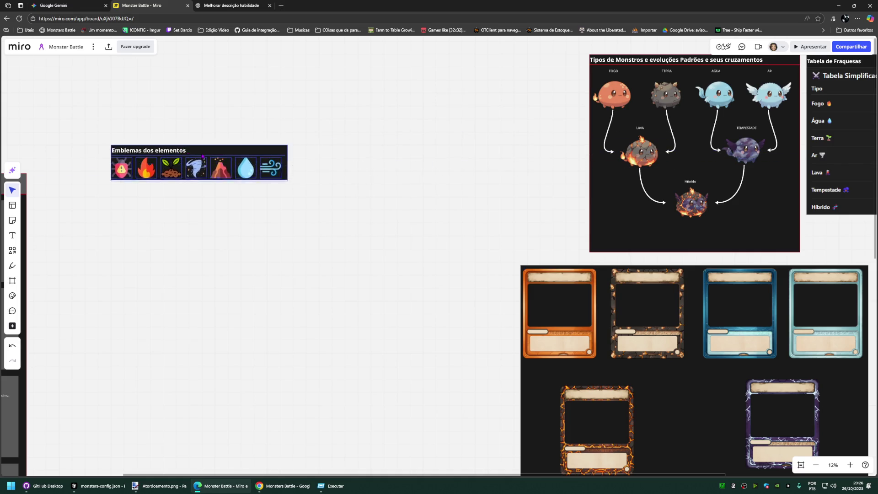
drag(173, 286, 403, 251)
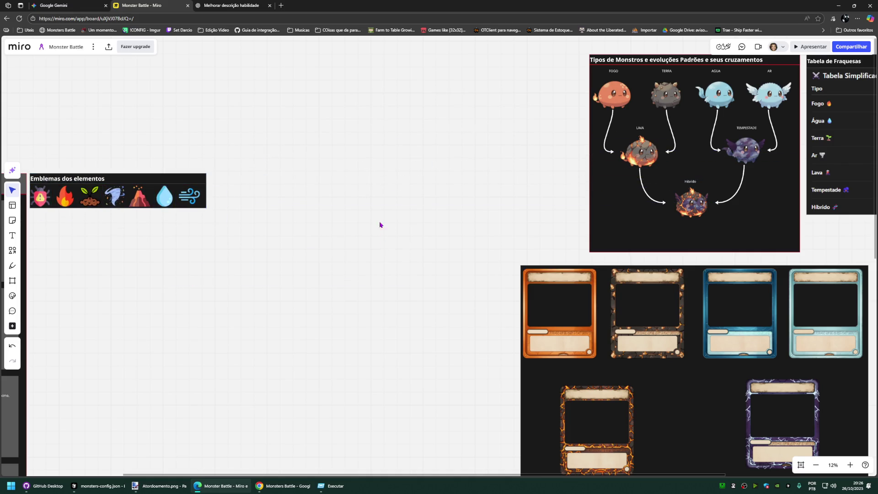
scroll(379, 212, down, 1)
scroll(378, 212, down, 3)
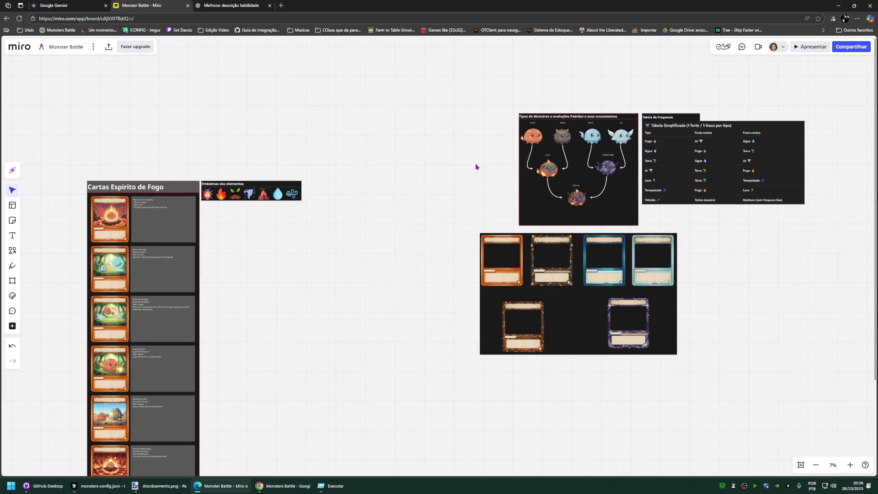
drag(464, 75, 634, 227)
click(581, 220)
click(578, 227)
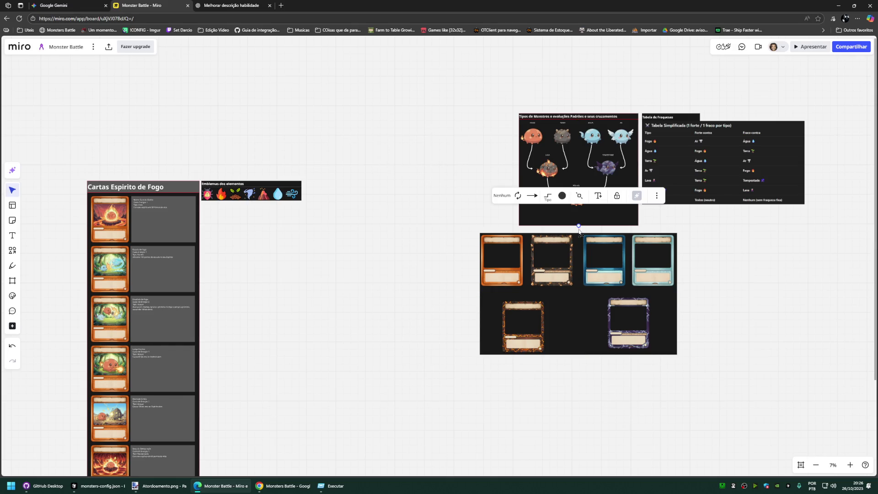
click(508, 225)
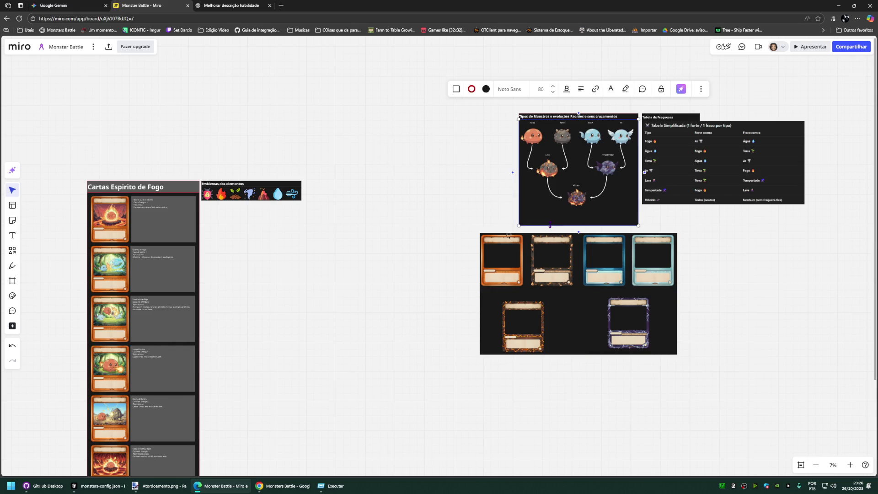
drag(506, 226, 508, 222)
mouse_move(473, 70)
mouse_down()
mouse_move(627, 220)
mouse_move(639, 217)
mouse_up()
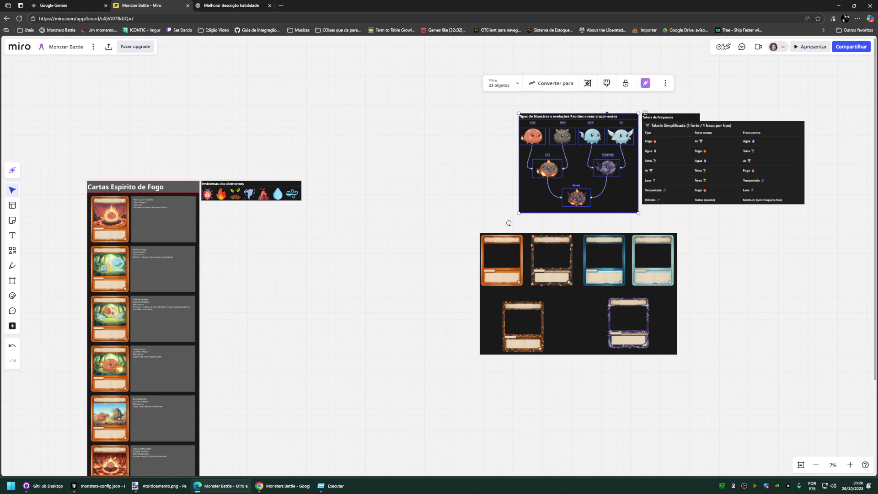
drag(607, 127, 289, 218)
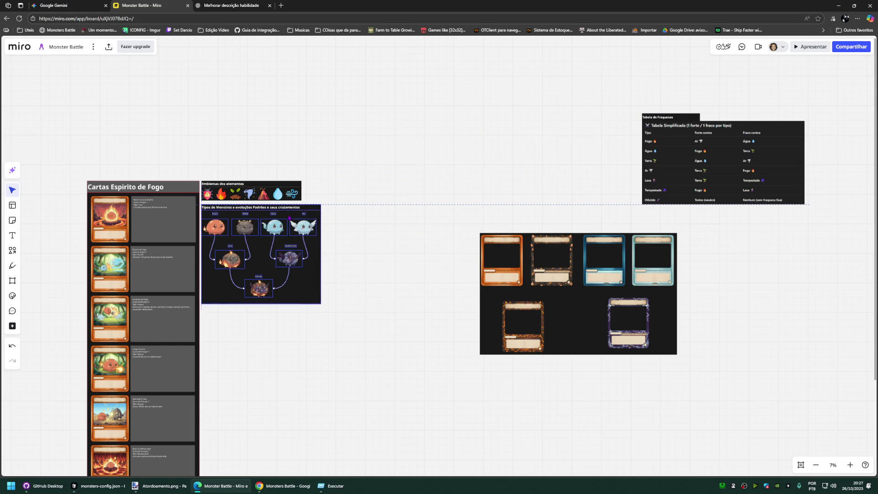
click(383, 233)
scroll(402, 269, down, 1)
scroll(402, 270, down, 3)
scroll(426, 247, left, 2)
scroll(426, 234, up, 2)
scroll(425, 233, right, 2)
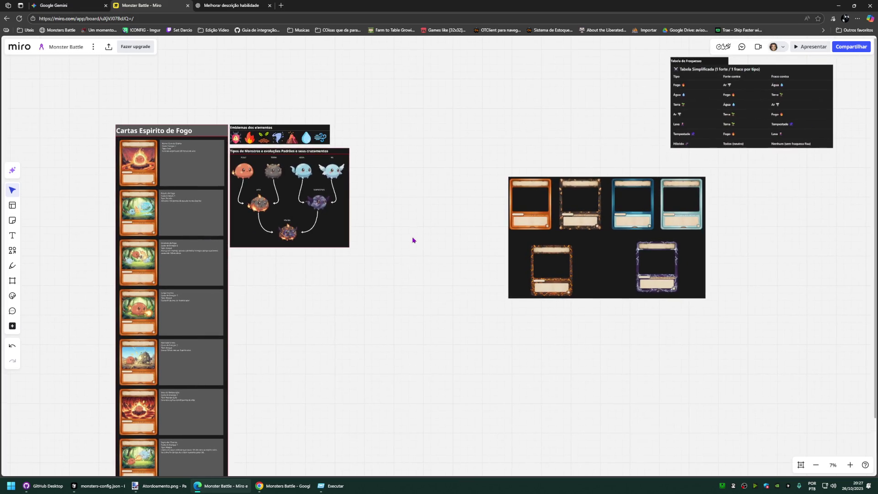
Step: Place the card-border frame beside the monster diagram and retitle it Tipos de Bordas
drag(600, 245, 445, 222)
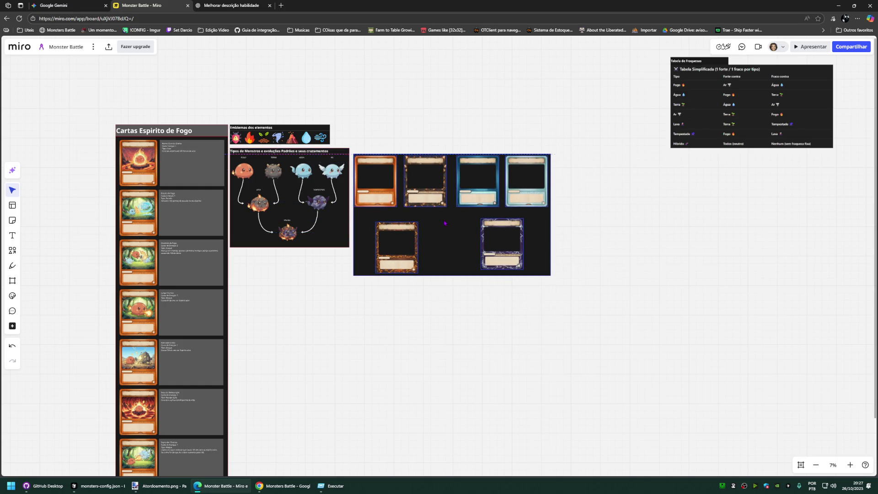
click(343, 284)
click(344, 154)
double_click(401, 154)
key(ctrl+v)
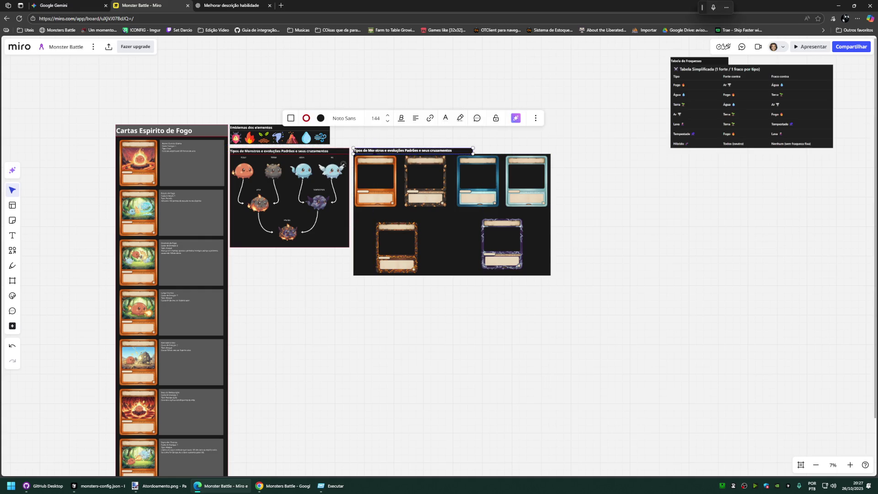
text(Bordas)
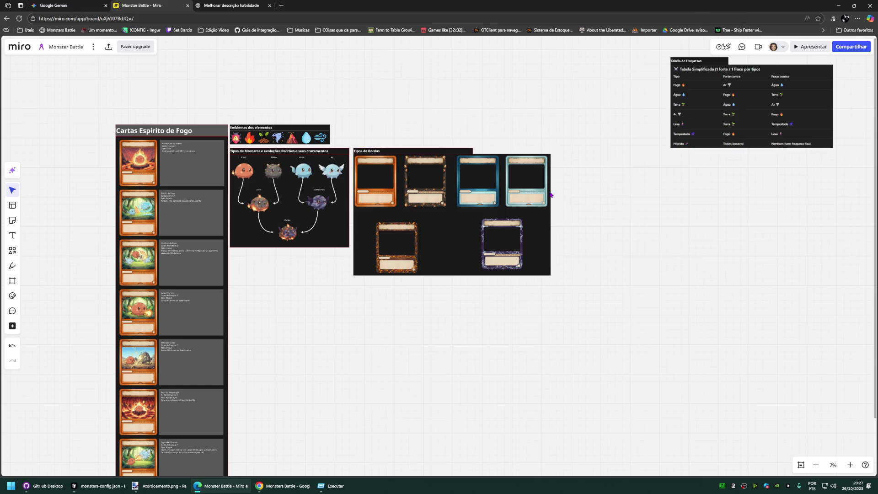
drag(473, 150, 548, 148)
Step: Move the Tabela de Fraquezas weakness table and its title below the borders frame
drag(652, 217, 584, 255)
drag(816, 262, 523, 90)
drag(558, 203, 242, 425)
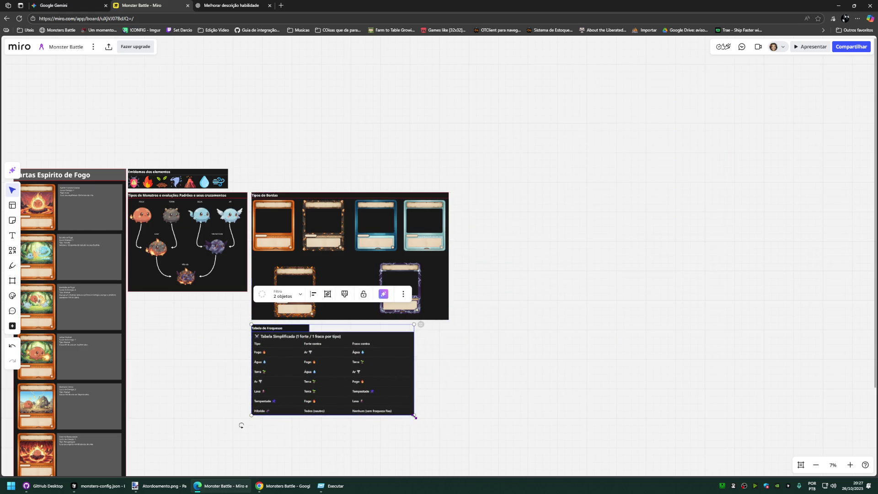
Step: Enlarge the weakness table and lower its title font size from 160 to 144
drag(414, 416, 450, 435)
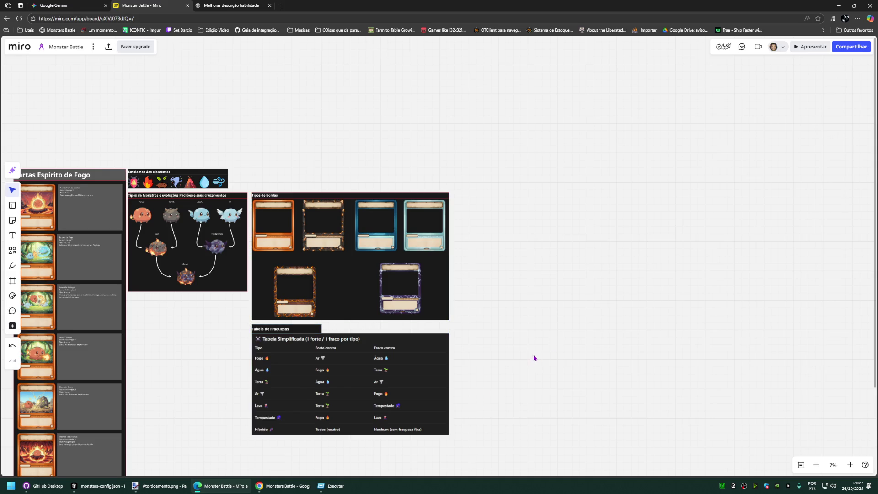
scroll(533, 359, down, 3)
click(360, 112)
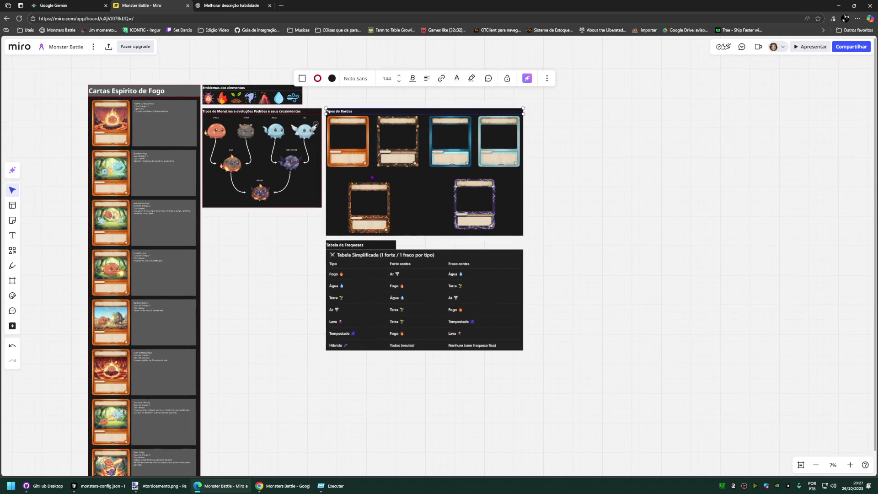
click(370, 246)
click(334, 214)
click(287, 260)
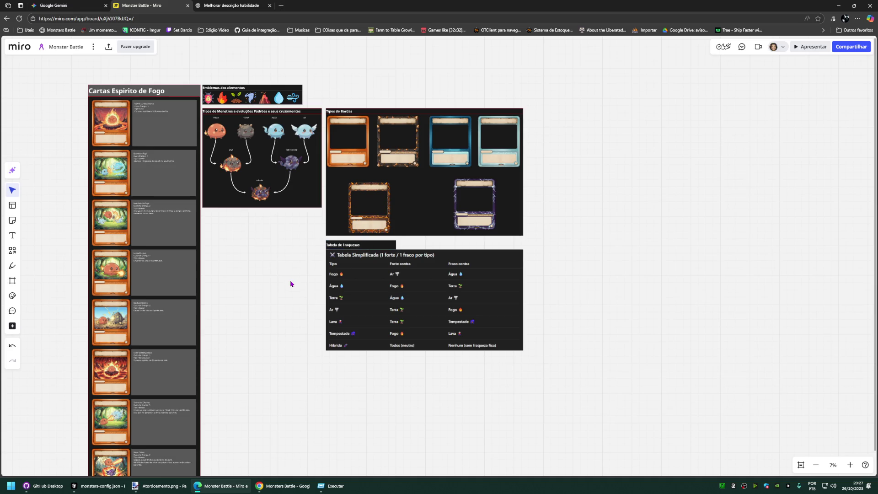
scroll(335, 254, left, 3)
Step: Select the borders frame and weakness table together and shift them upward
drag(599, 331, 393, 96)
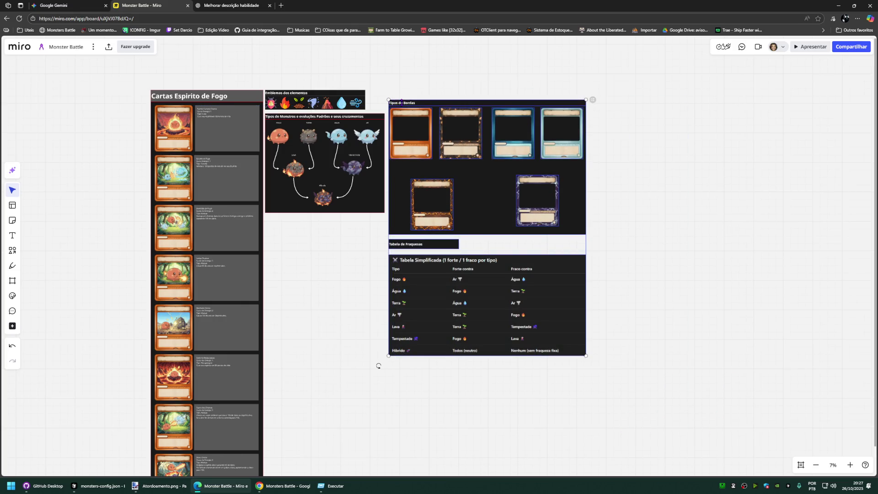
drag(633, 412, 387, 96)
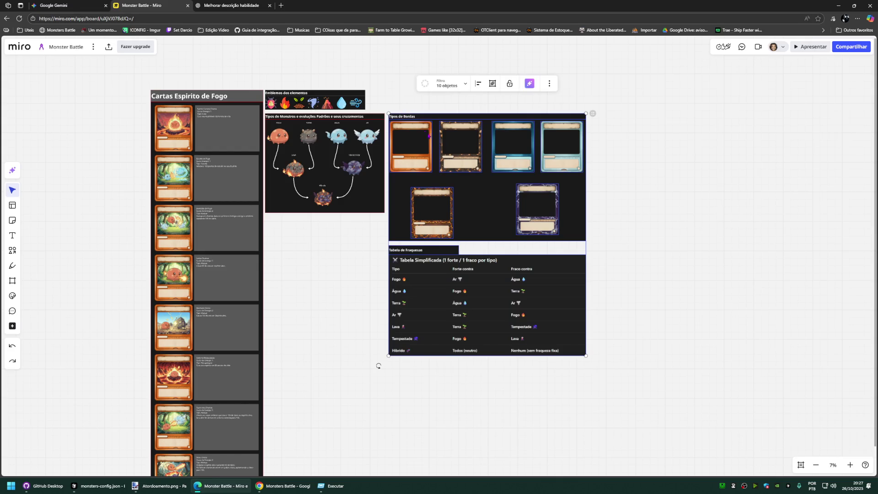
drag(426, 133, 473, 186)
scroll(327, 303, down, 2)
scroll(279, 347, down, 2)
scroll(664, 186, down, 3)
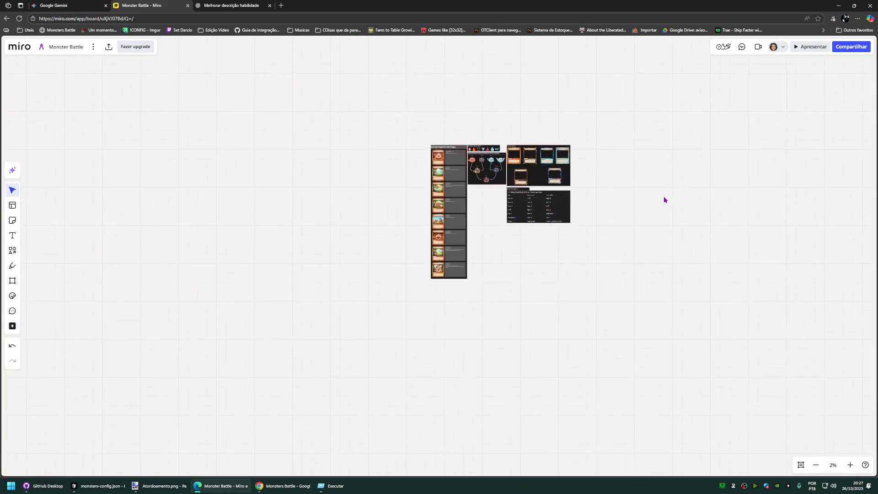
scroll(559, 136, up, 2)
drag(640, 127, 639, 130)
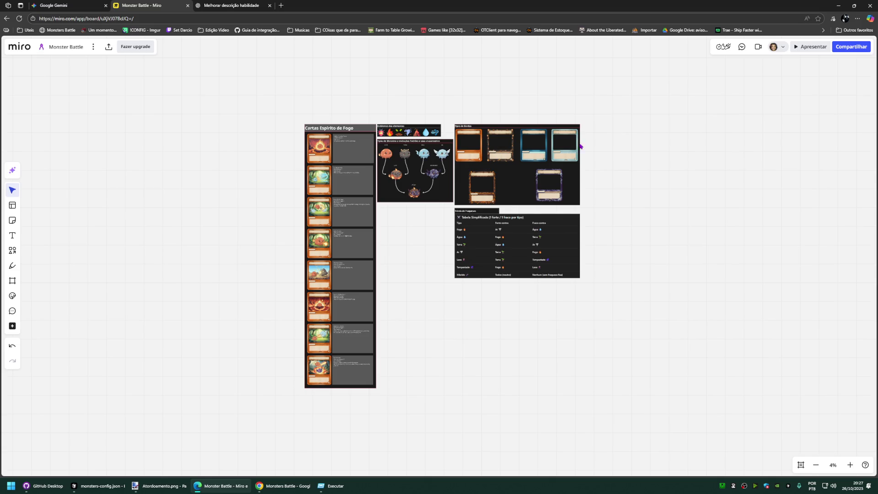
click(12, 235)
key(Escape)
scroll(439, 330, down, 1)
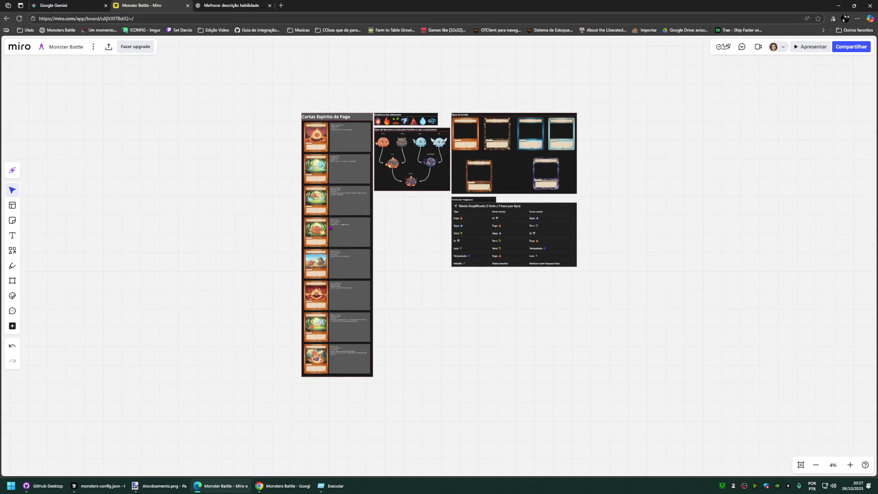
Step: Copy the Gemini fire-shield battle image and switch back to Paint.NET
click(69, 5)
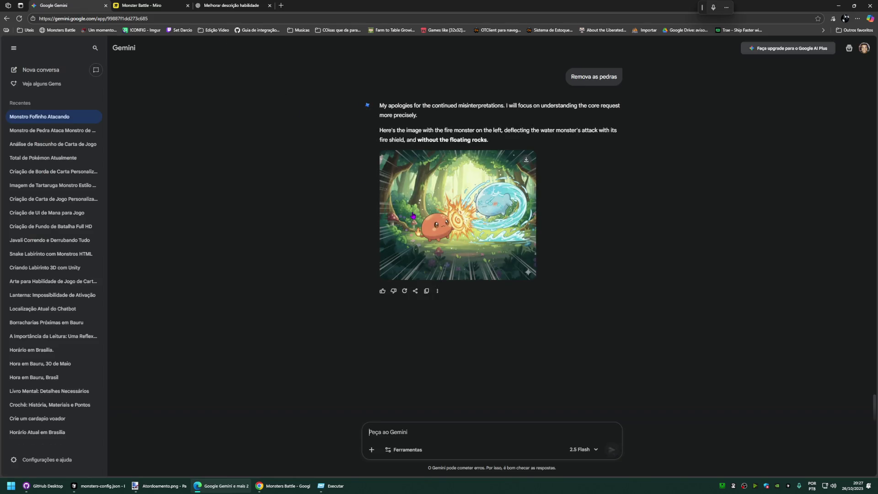
click(458, 196)
right_click(464, 215)
click(501, 244)
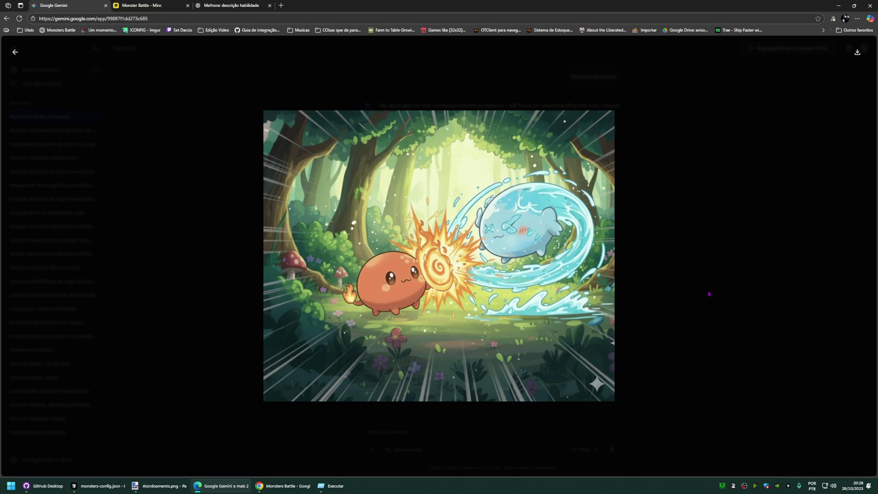
click(708, 294)
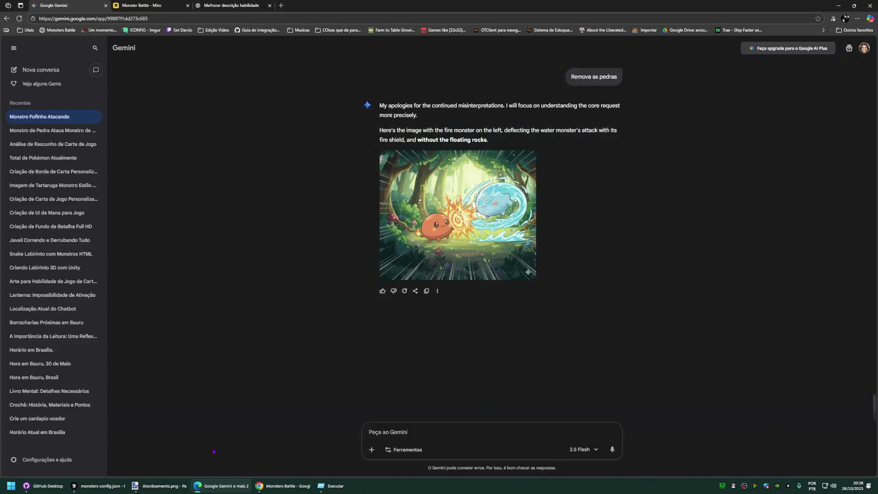
click(162, 485)
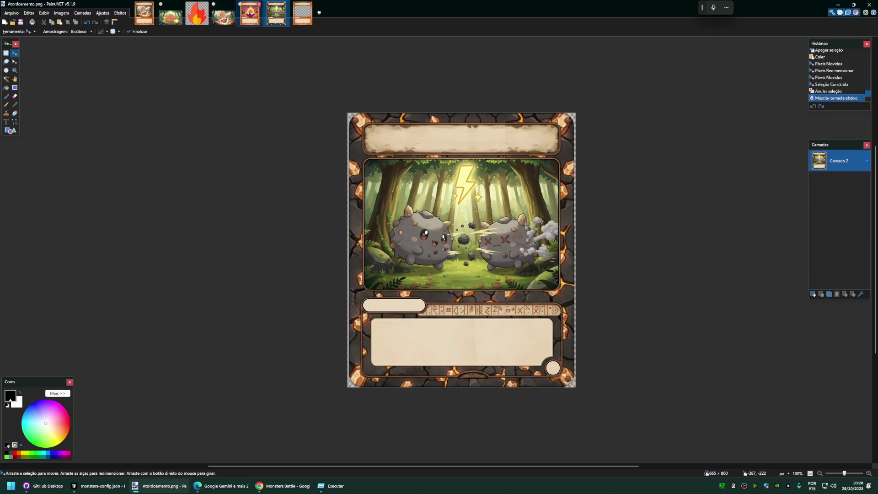
Step: Replace the Dano Critico card's Camada 3 artwork with the pasted battle image
click(249, 11)
key(ctrl+a)
click(737, 194)
key(ctrl+z)
key(ctrl+z)
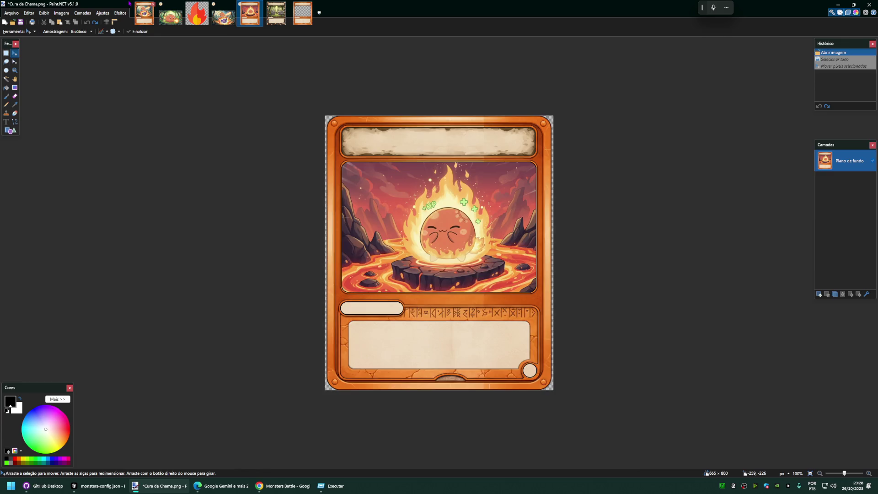
key(ctrl+Tab)
click(838, 182)
key(ctrl+a)
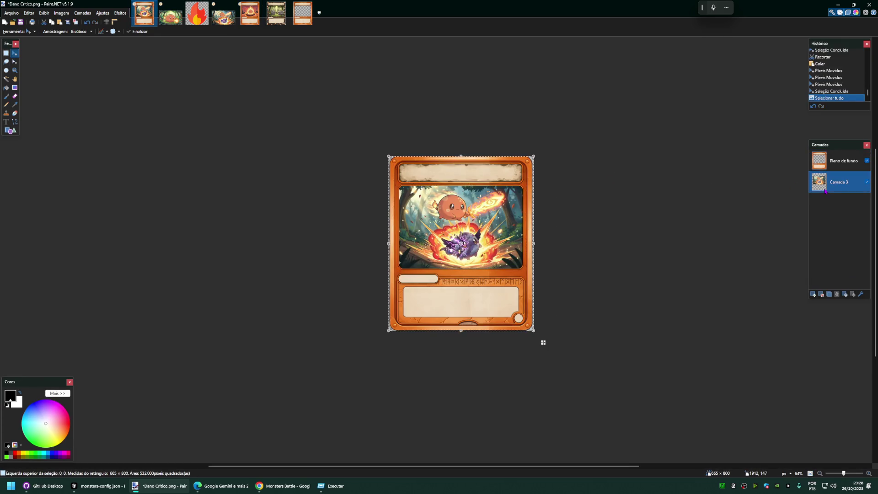
key(Delete)
key(ctrl+v)
click(481, 292)
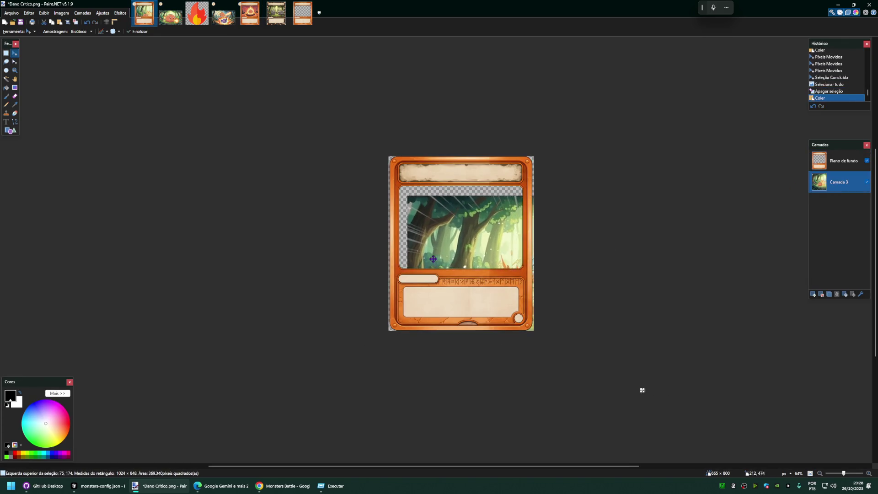
Step: Fit the pasted art inside the card window and merge it down into the card
mouse_move(623, 348)
mouse_down()
mouse_move(632, 379)
mouse_move(555, 293)
mouse_up()
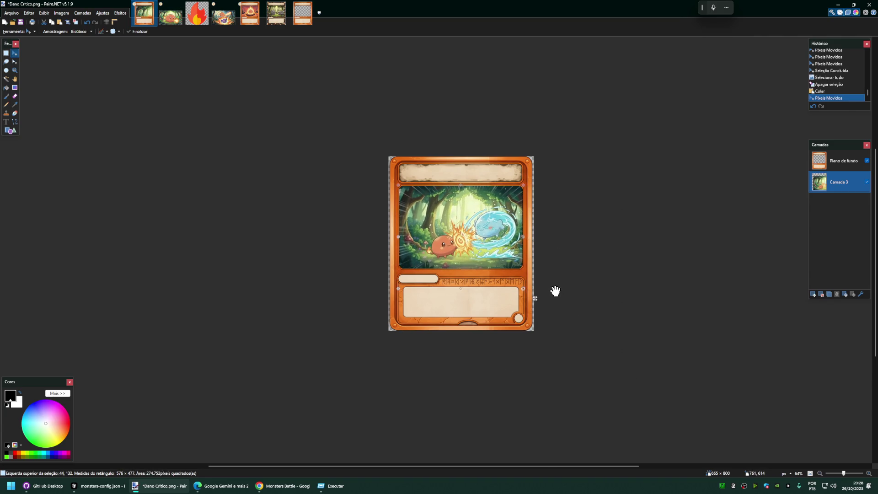
drag(555, 293, 535, 296)
key(ctrl+d)
click(844, 161)
click(836, 294)
Step: Save the card as Escudo de Fogo, replacing the existing file
key(ctrl+shift+s)
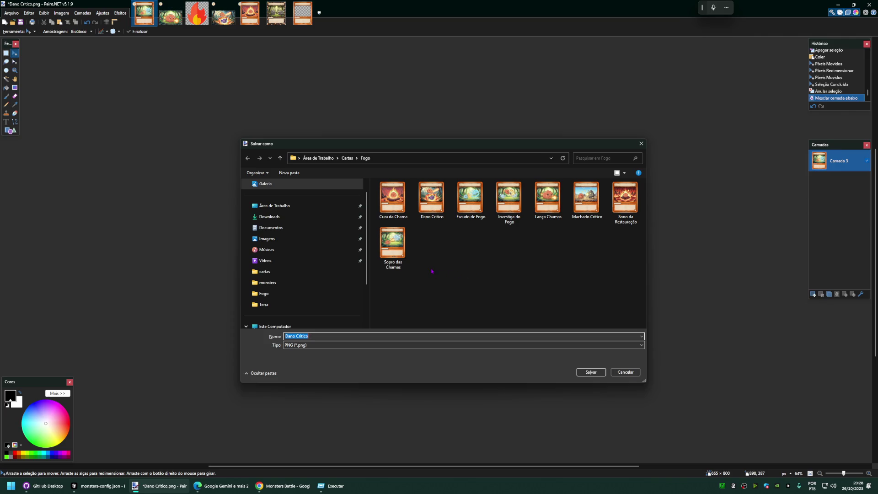
click(466, 206)
click(588, 371)
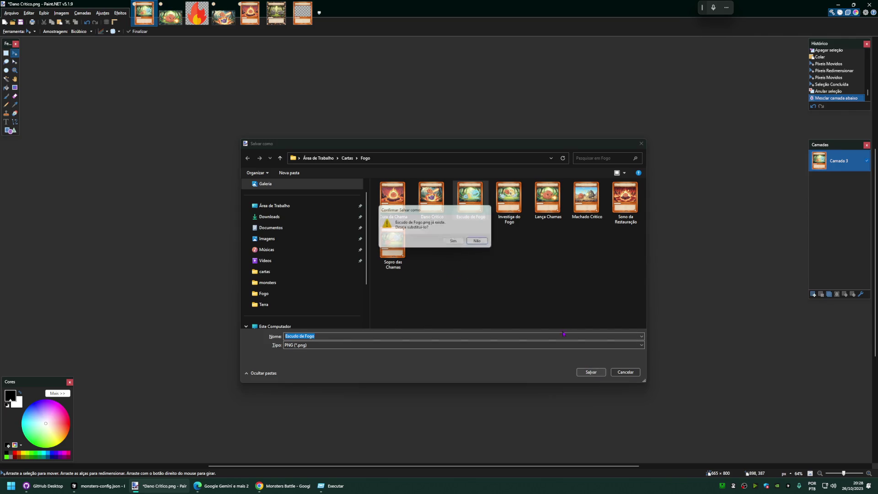
click(458, 244)
click(494, 299)
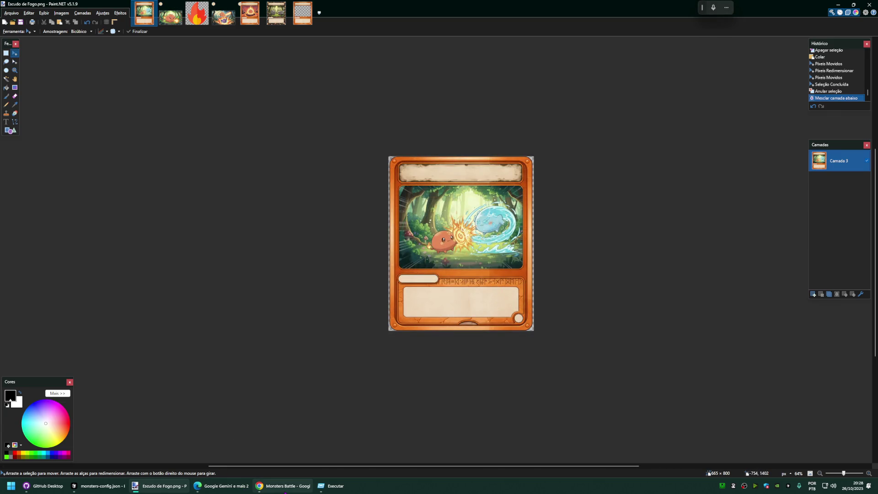
Step: Delete the old Escudo de Fogo image from the Miro board and bring up File Explorer
click(283, 486)
click(159, 486)
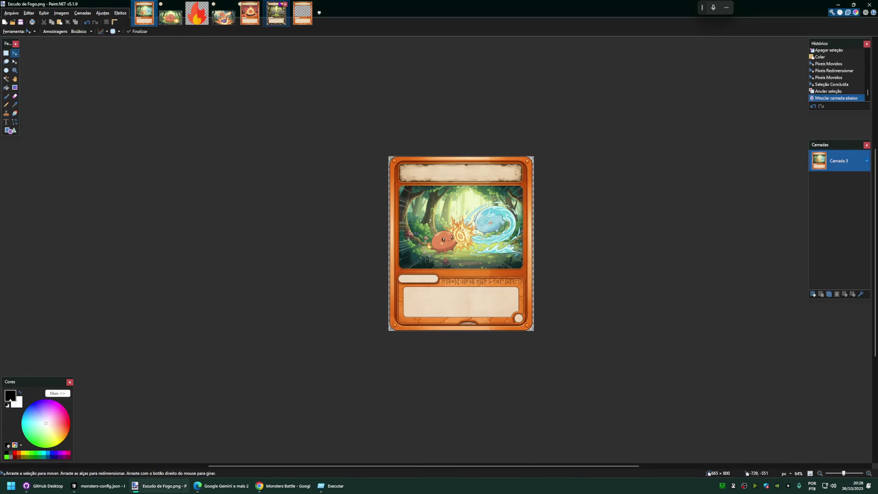
click(215, 486)
click(150, 5)
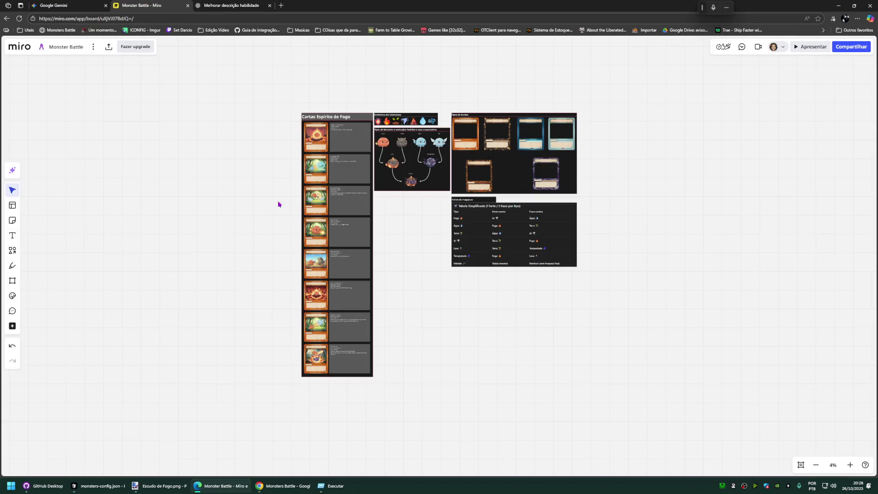
scroll(332, 187, up, 3)
scroll(326, 184, up, 3)
click(319, 180)
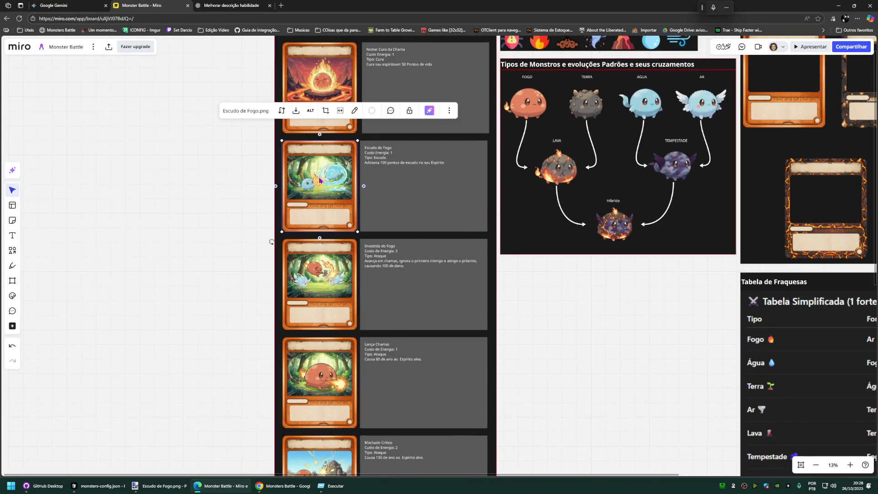
key(Delete)
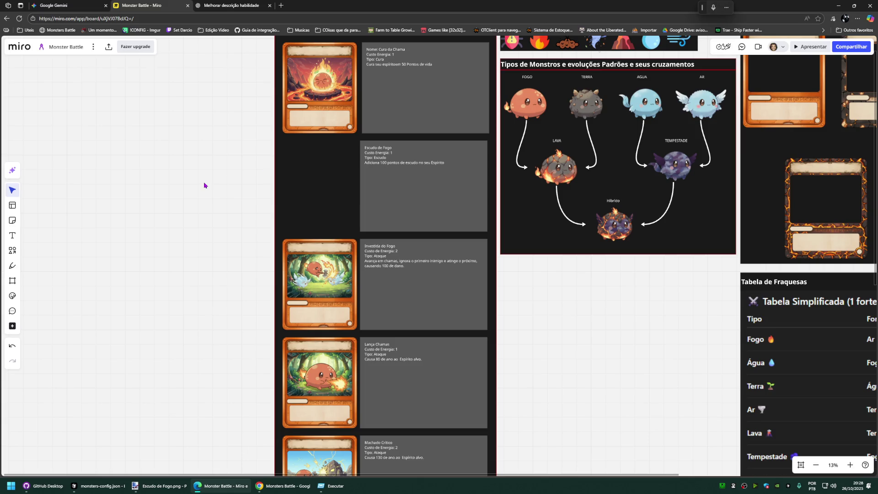
key(super+e)
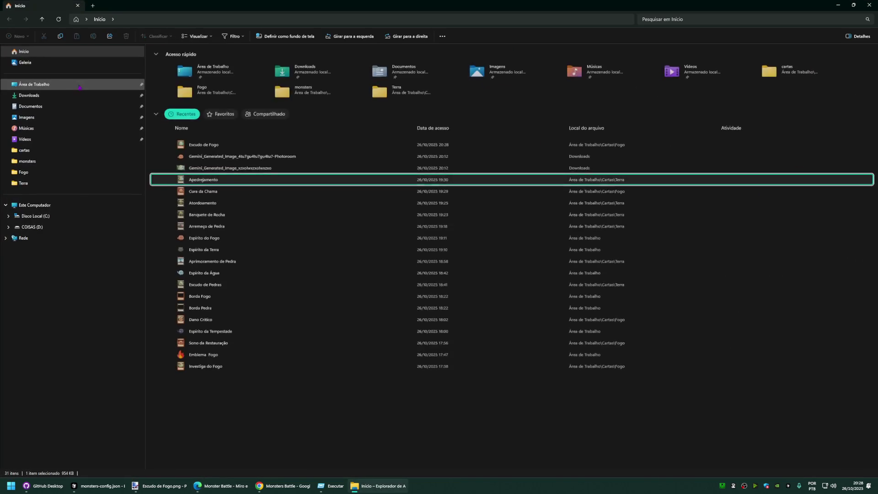
Step: Drag Escudo de Fogo.png from Área de Trabalho > Cartas > Fogo onto the Miro board
click(33, 84)
double_click(178, 70)
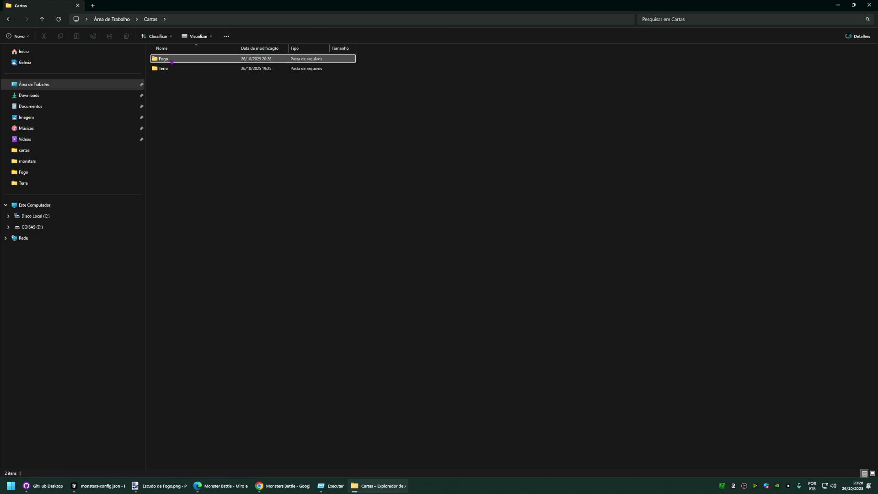
double_click(171, 59)
mouse_move(241, 63)
mouse_down()
mouse_move(231, 339)
mouse_move(225, 272)
mouse_up()
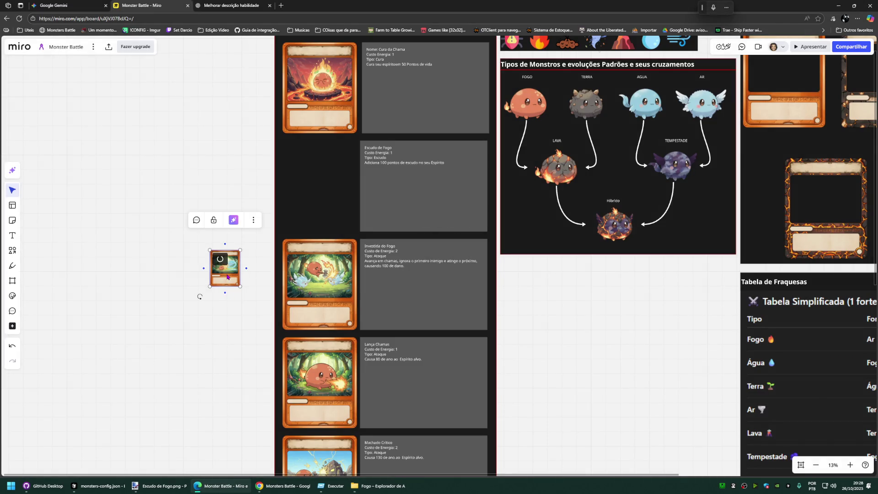
Step: Move the new Escudo de Fogo card next to its description text
click(284, 323)
right_click(273, 339)
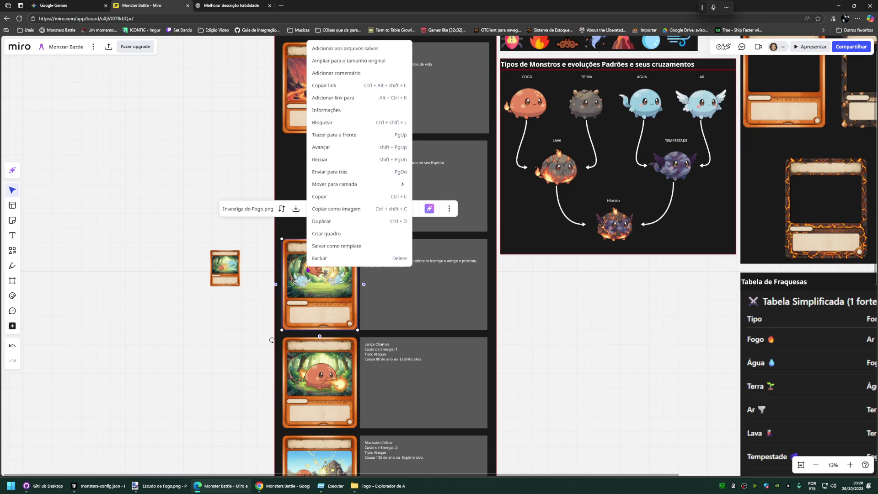
key(Escape)
drag(225, 267, 340, 217)
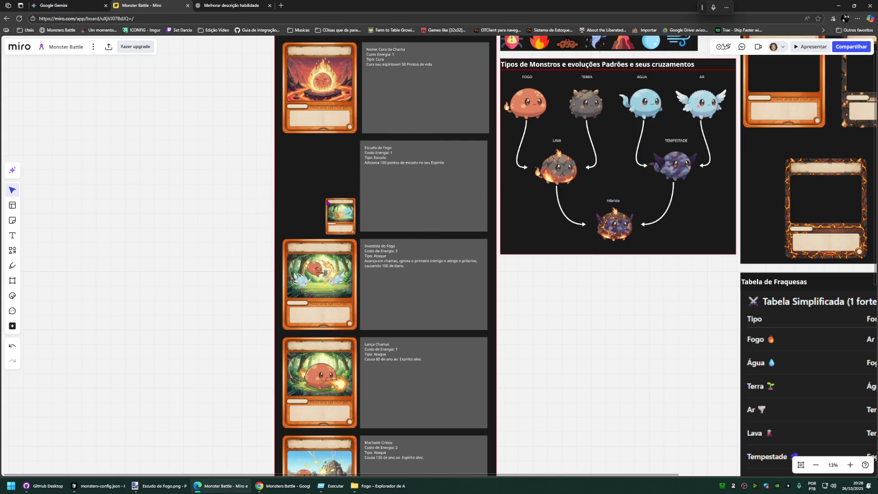
Step: Resize the card to full card size and line it up with the other fire cards
drag(315, 244, 272, 245)
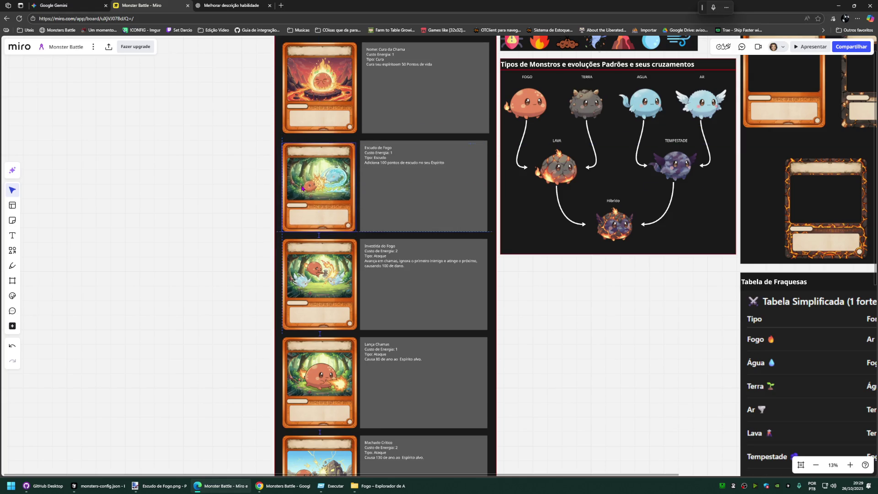
drag(302, 191, 303, 187)
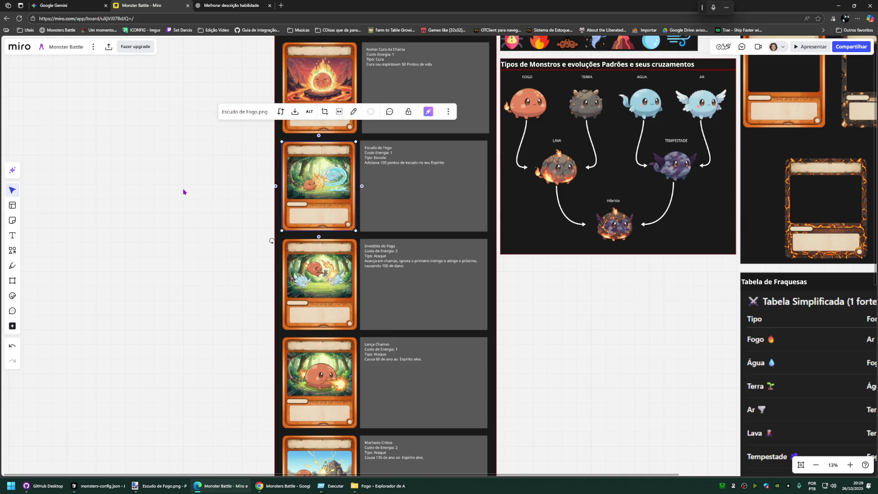
click(185, 192)
scroll(366, 186, up, 5)
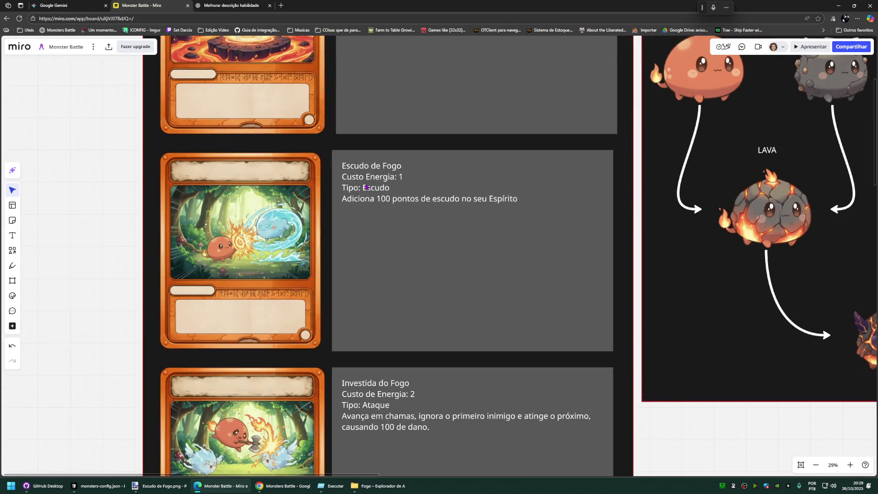
scroll(366, 187, down, 3)
scroll(193, 309, down, 2)
drag(192, 310, 181, 219)
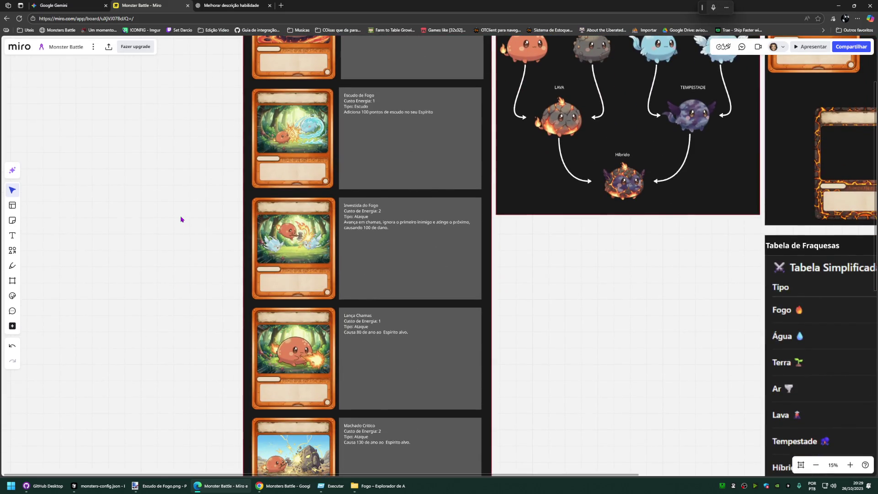
scroll(181, 260, down, 4)
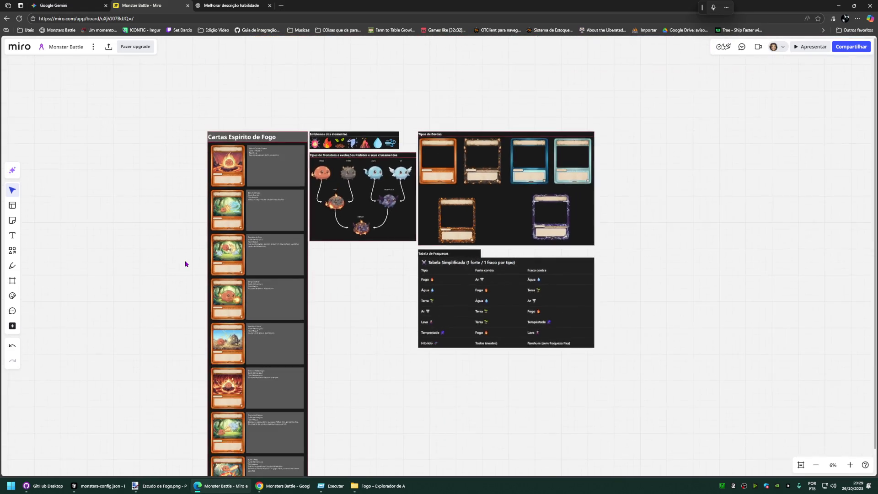
scroll(244, 262, up, 1)
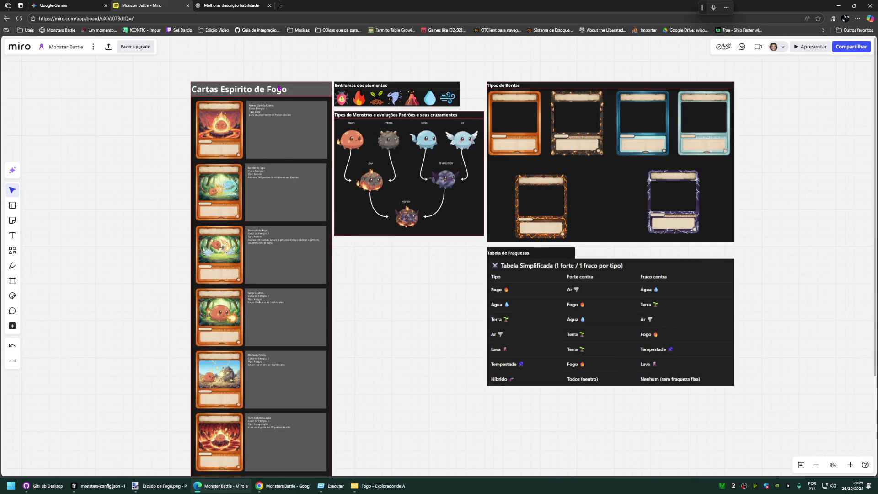
Step: Give the Cartas Espirito de Fogo title a black background fill
click(306, 91)
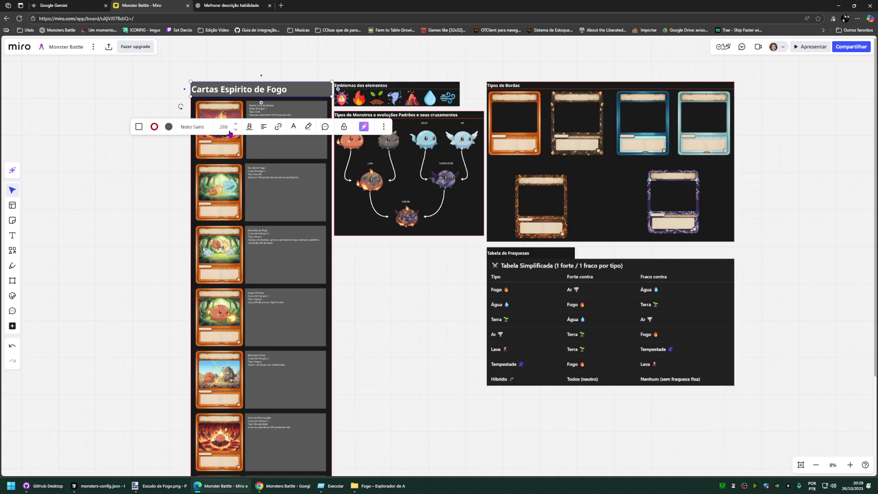
click(168, 126)
click(191, 274)
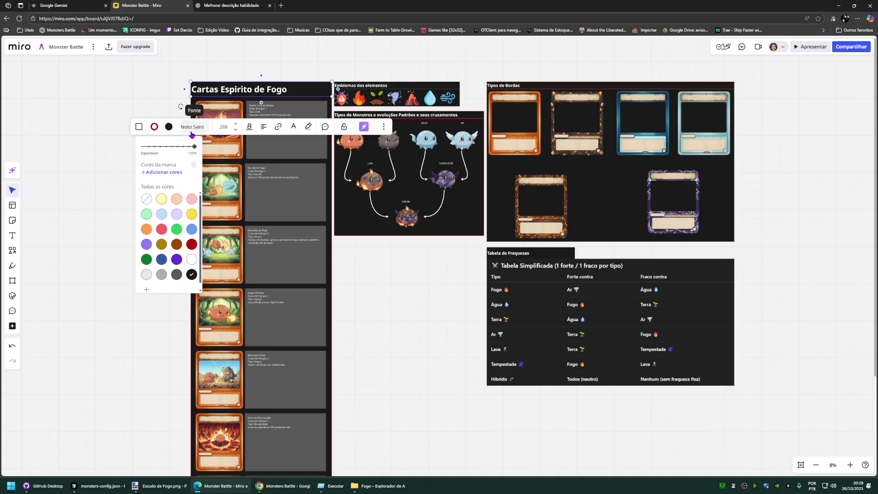
click(132, 85)
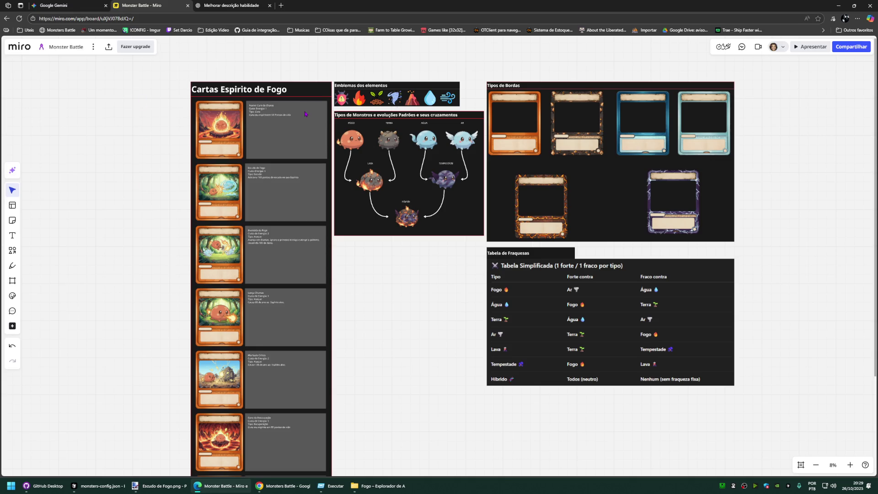
scroll(127, 163, down, 3)
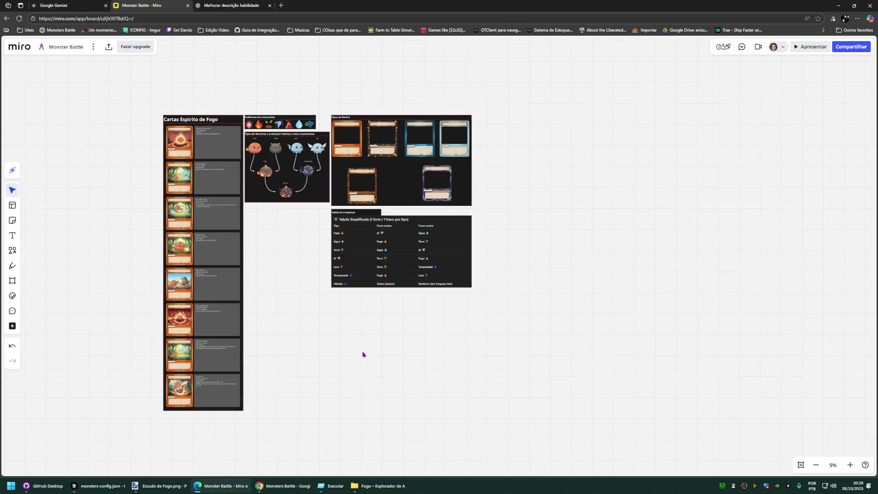
Step: Move the whole fire card column to the right of the other boards
drag(91, 80, 207, 412)
drag(166, 114, 480, 115)
click(607, 135)
key(ctrl+1)
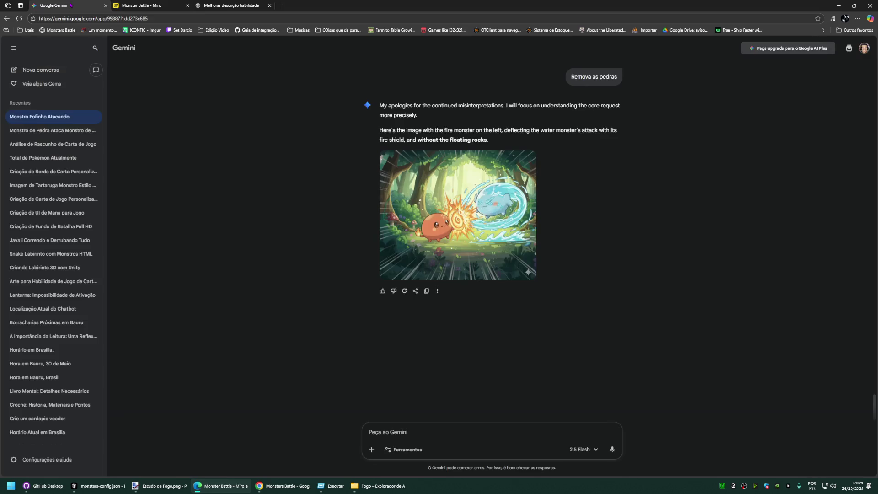
scroll(486, 309, up, 5)
scroll(485, 309, up, 3)
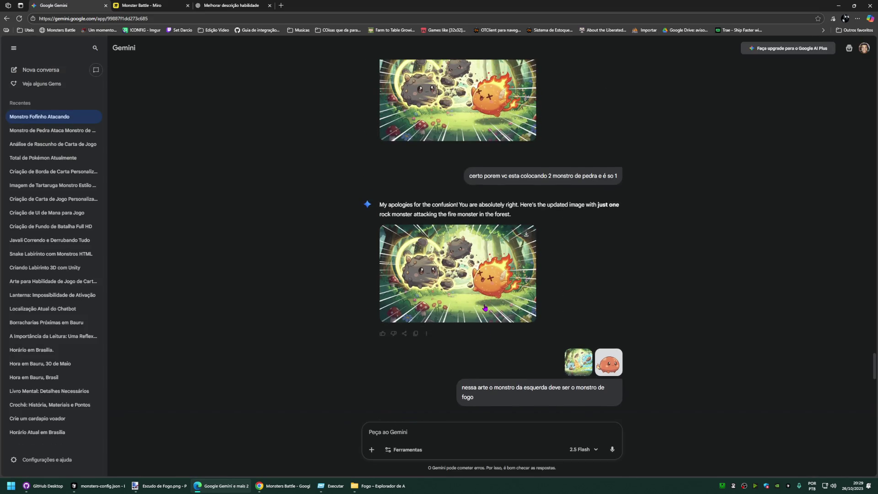
Step: Revisit the Monstro Fofinho Atacando chat, then return to File Explorer and go up to the Cartas folder
click(50, 130)
click(50, 118)
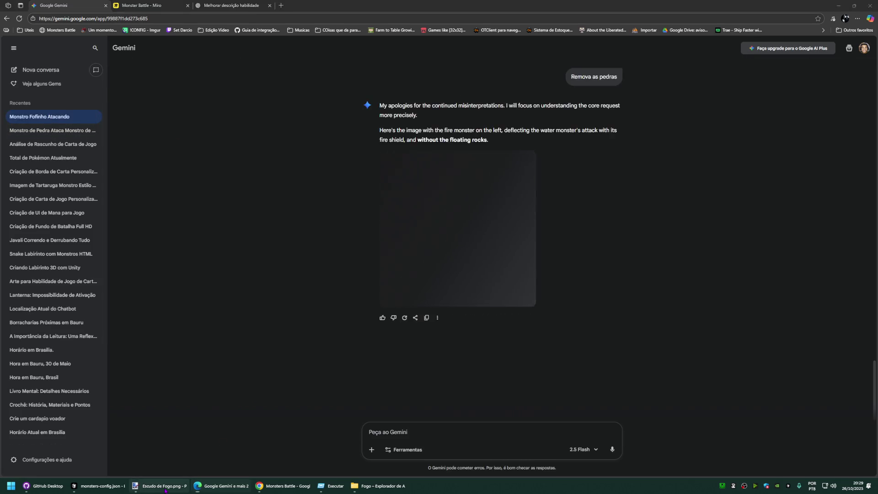
click(161, 485)
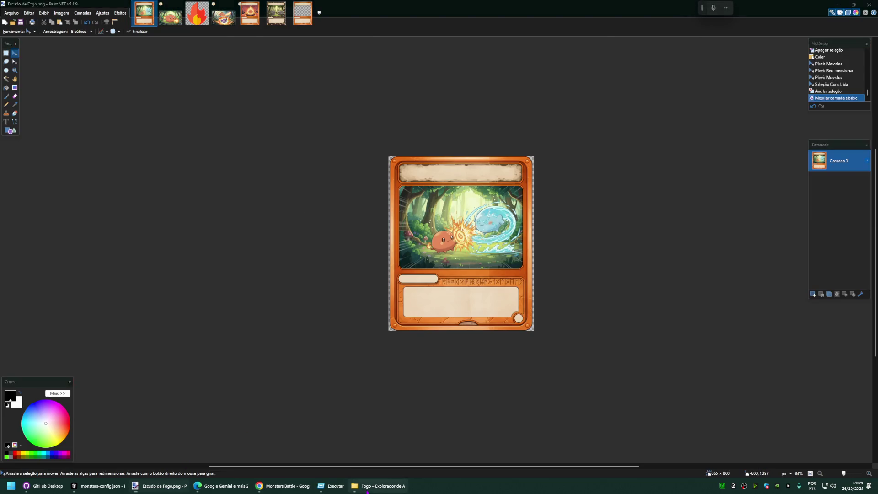
click(377, 486)
key(alt+Up)
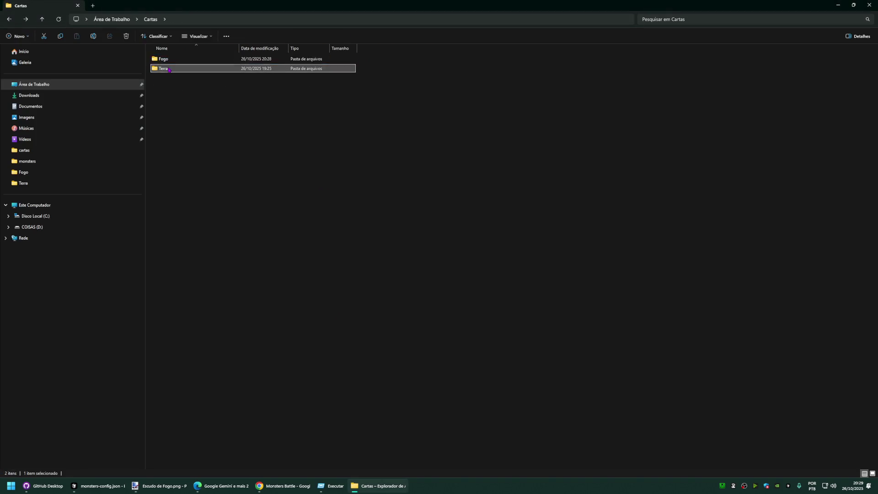
Step: Enter the Terra folder and start browsing its stone card images
double_click(170, 69)
click(170, 69)
key(Right)
key(Right)
key(Right)
key(Right)
key(Right)
click(363, 149)
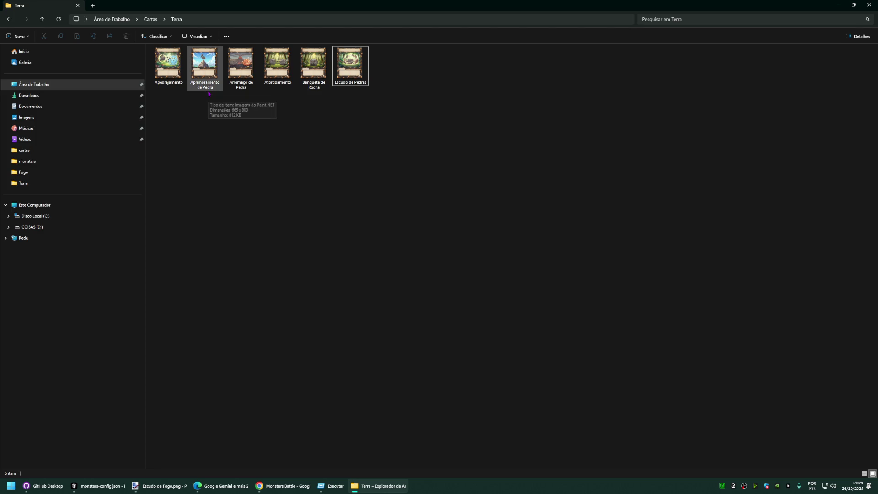
Step: Review Arremeço de Pedra, Atordoamento, Banquete de Rocha and Escudo de Pedras, then return to Gemini's attach options
click(254, 88)
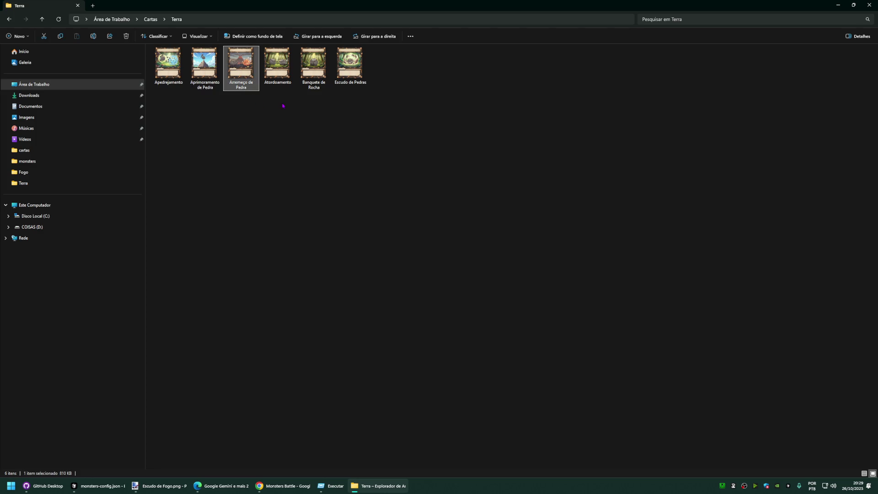
key(Right)
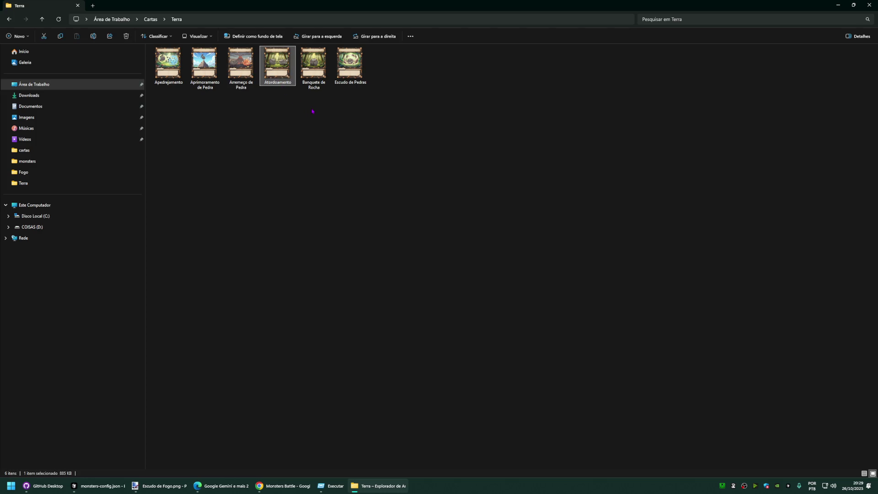
key(Right)
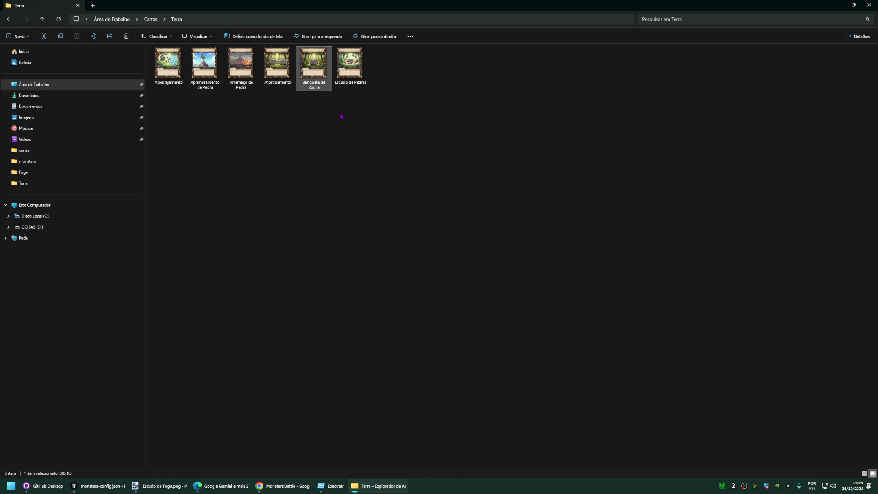
key(Right)
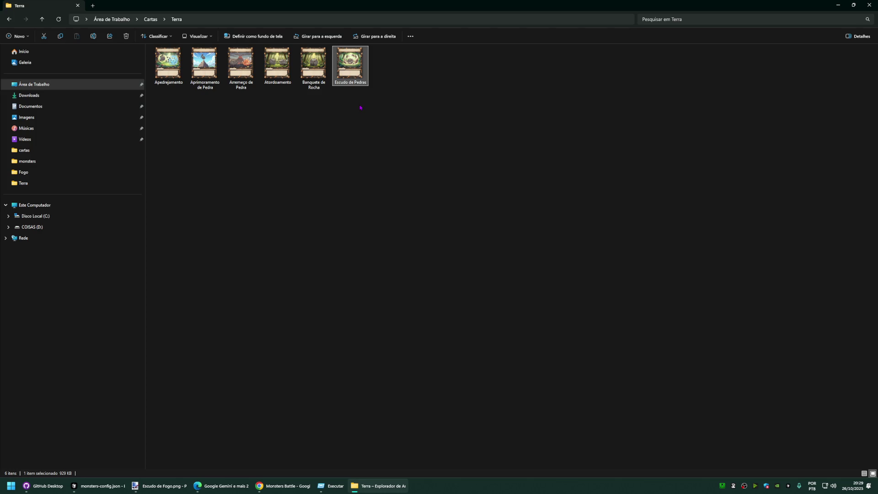
click(271, 423)
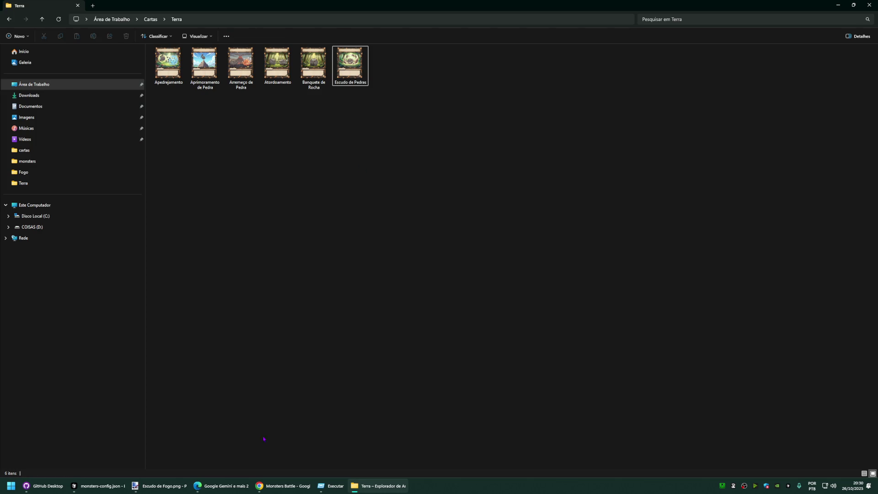
click(232, 487)
click(371, 449)
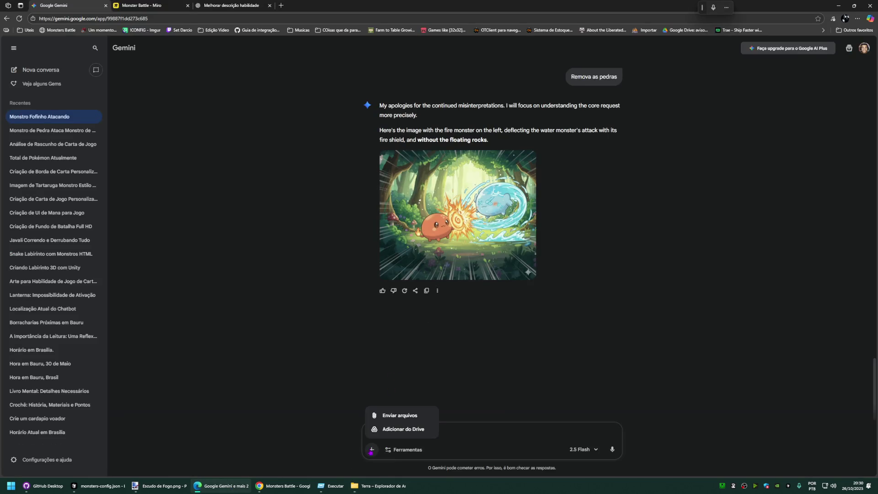
Step: In a new Gemini chat, attach Espírito da Terra from the Desktop, send the critical-punch art request, and return to Miro
click(298, 337)
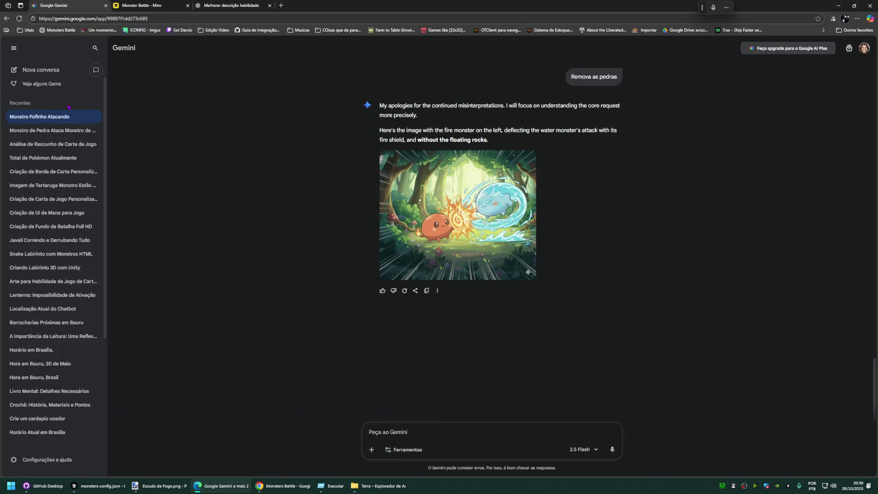
click(40, 69)
click(372, 264)
click(395, 230)
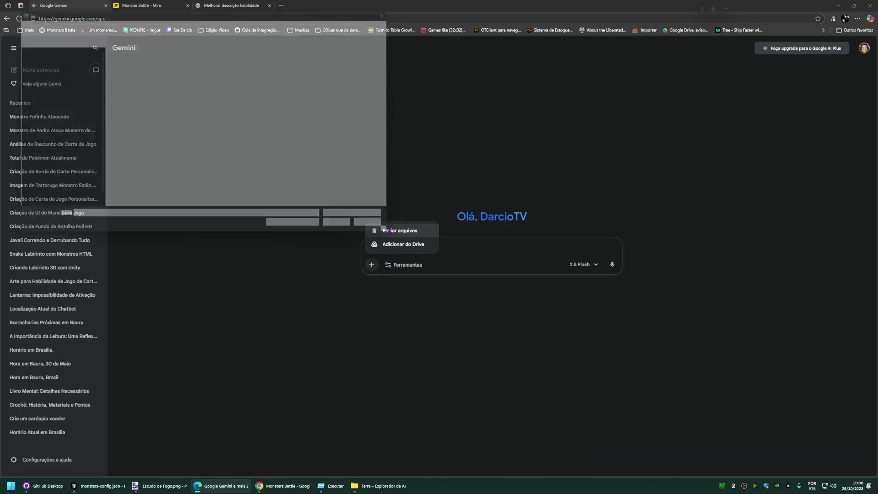
scroll(292, 164, down, 2)
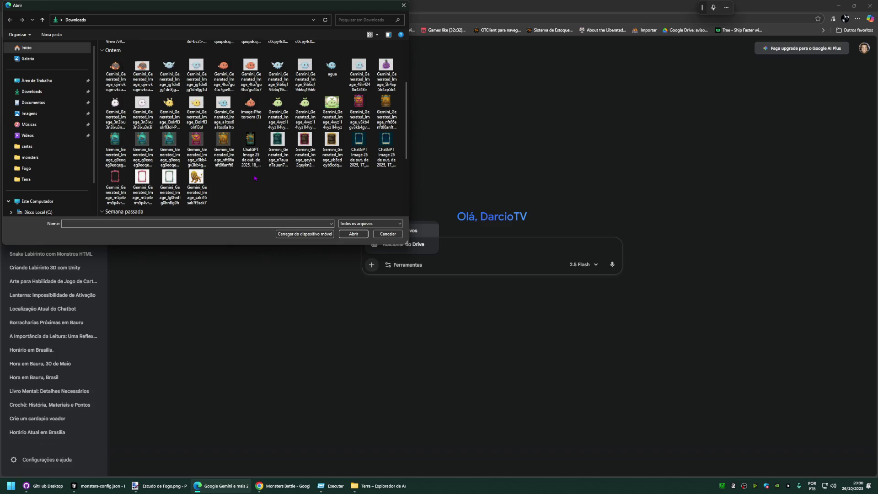
scroll(254, 180, up, 2)
click(48, 80)
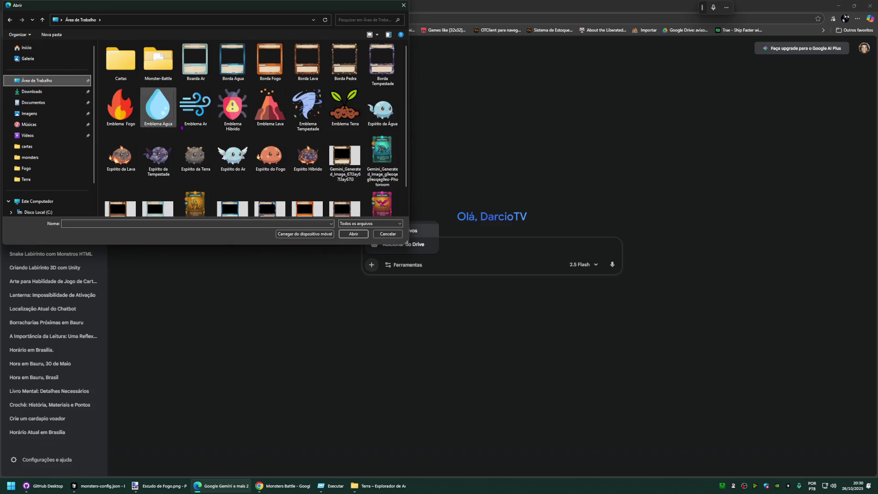
click(197, 156)
double_click(197, 156)
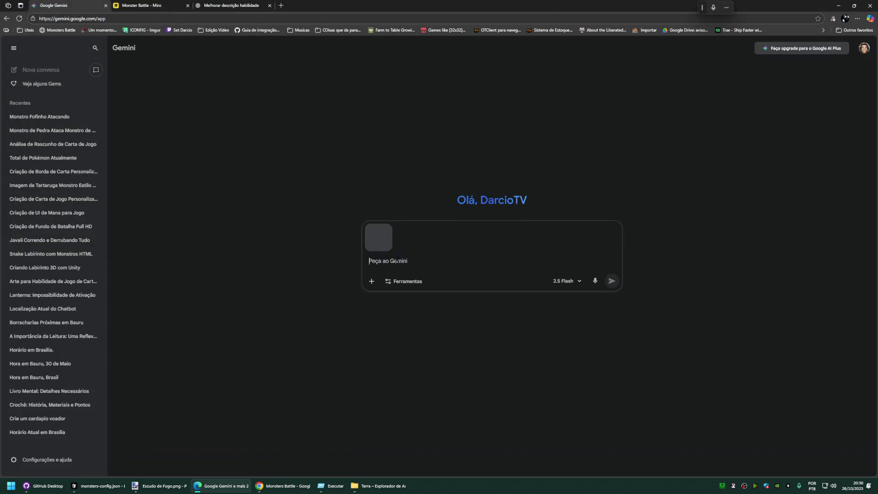
text(B)
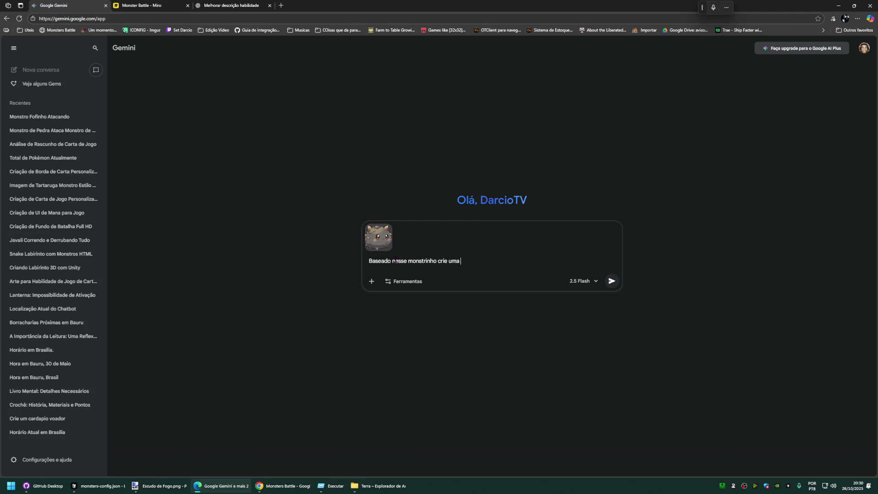
text(te )
text(dele dando um )
text(dano critico no )
text(soco)
key(Return)
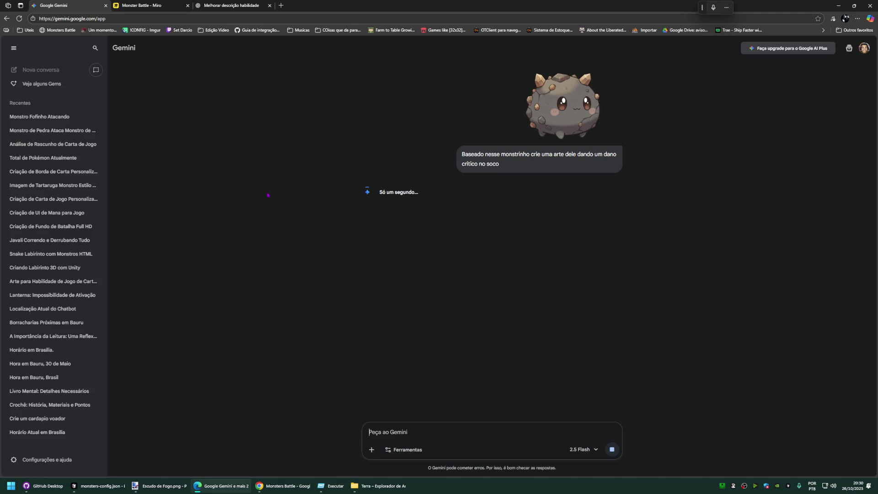
key(ctrl+Tab)
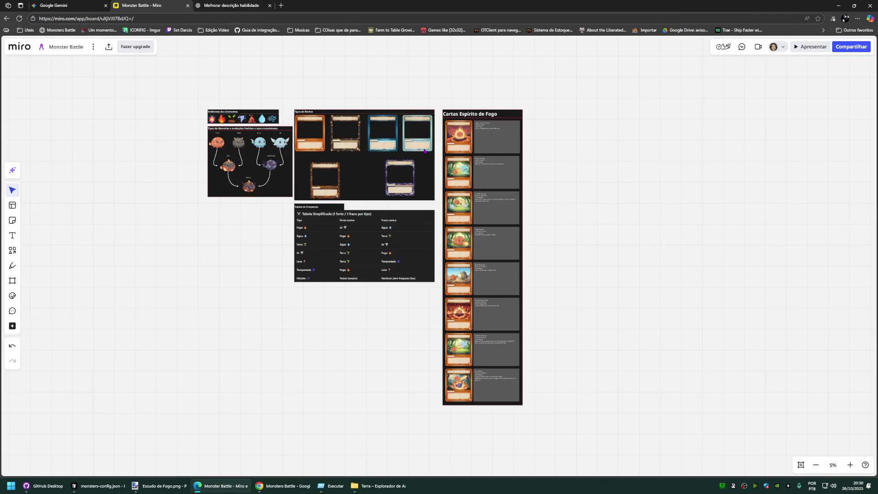
Step: Duplicate the Cartas Espírito de Fogo column and retitle the copy Cartas Espirito de Pedra
mouse_move(558, 432)
mouse_down()
mouse_move(444, 100)
mouse_move(484, 66)
mouse_move(525, 159)
mouse_up()
scroll(485, 67, down, 2)
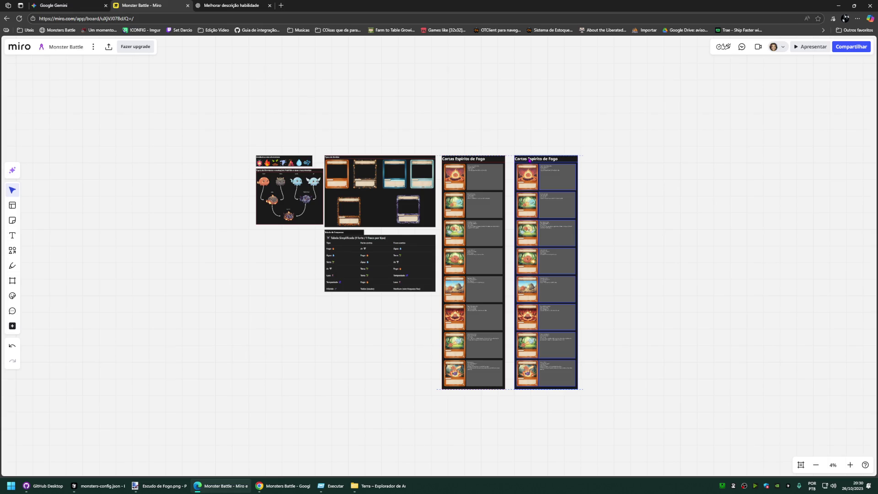
scroll(547, 159, up, 8)
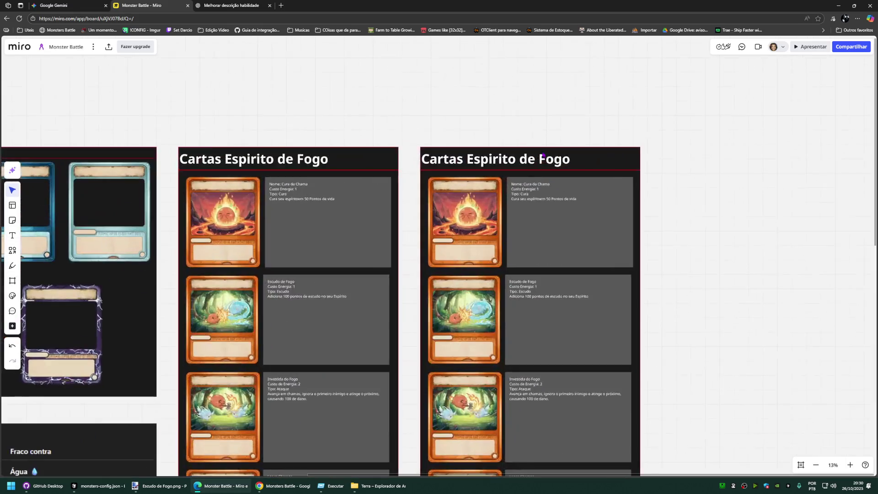
double_click(555, 155)
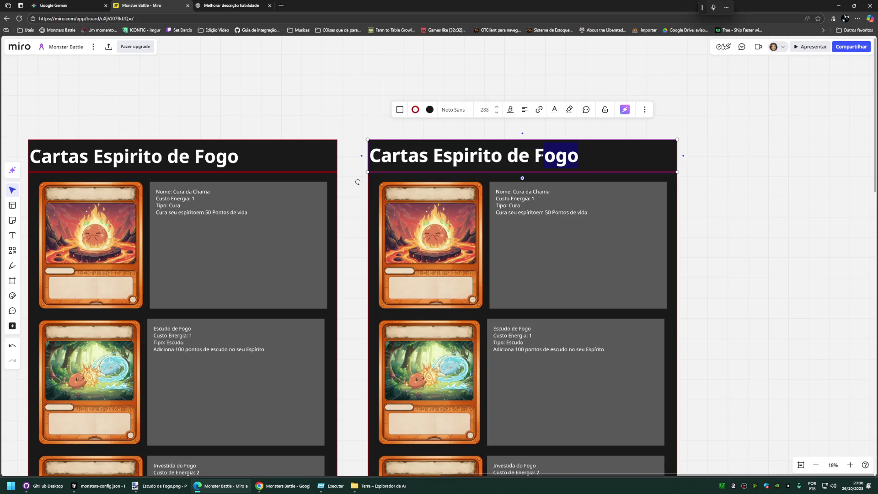
text(Pedra)
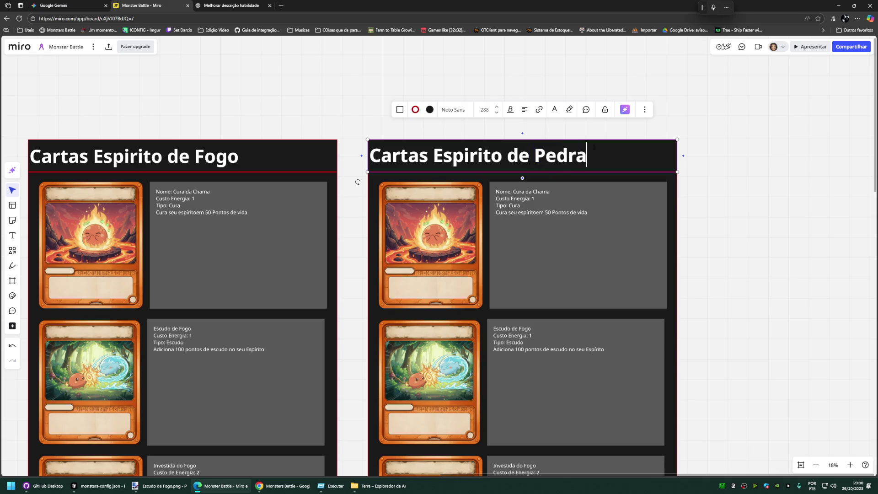
click(752, 147)
scroll(752, 168, down, 2)
scroll(711, 152, down, 2)
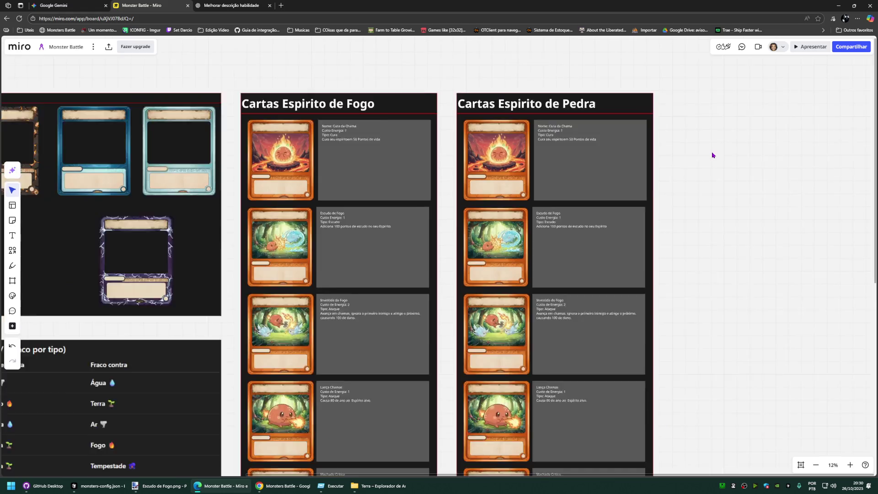
scroll(807, 222, down, 1)
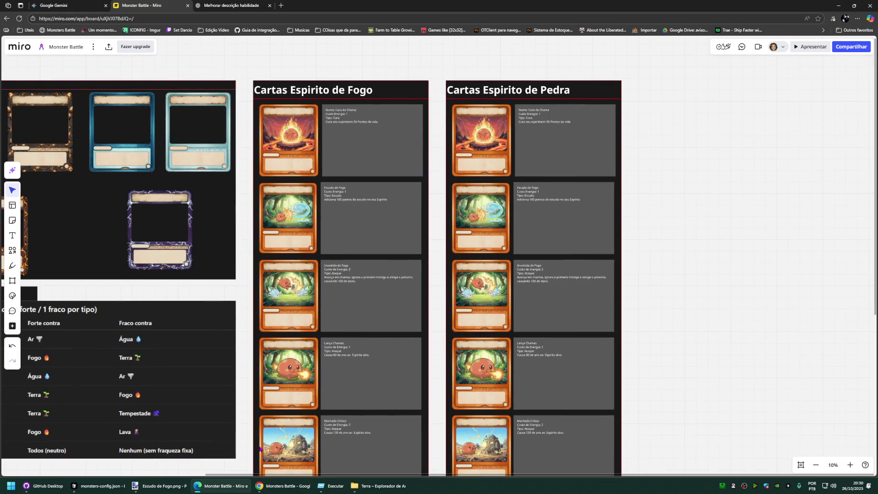
Step: Drag the six new stone card PNGs from Explorer onto the board and enlarge them to column size
click(378, 486)
mouse_move(440, 189)
mouse_down()
mouse_move(184, 52)
mouse_move(298, 425)
mouse_up()
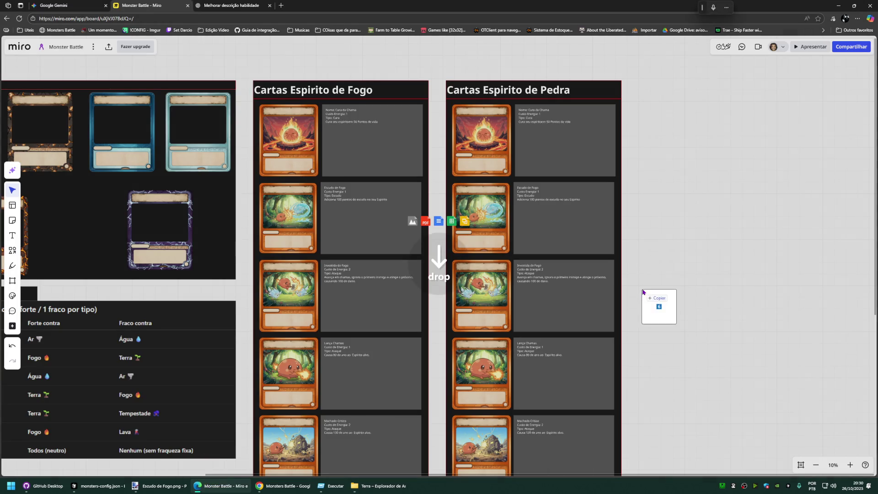
drag(298, 426, 670, 272)
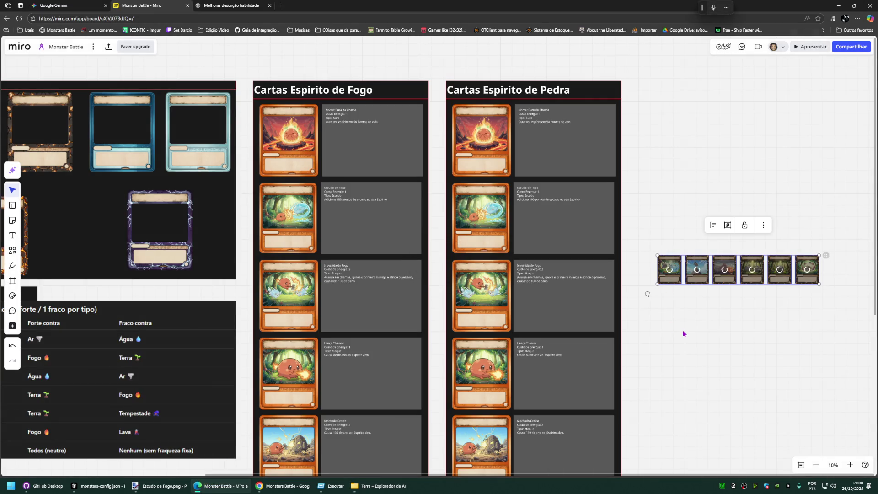
drag(626, 334, 561, 342)
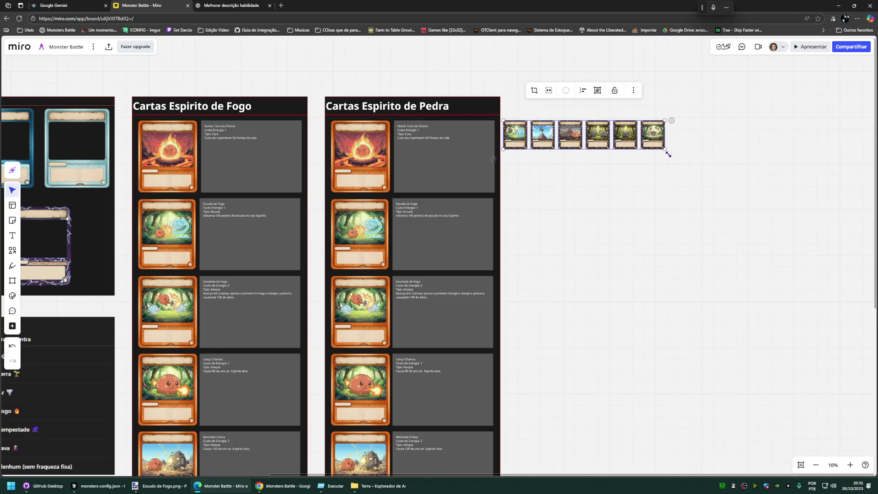
drag(666, 149, 832, 277)
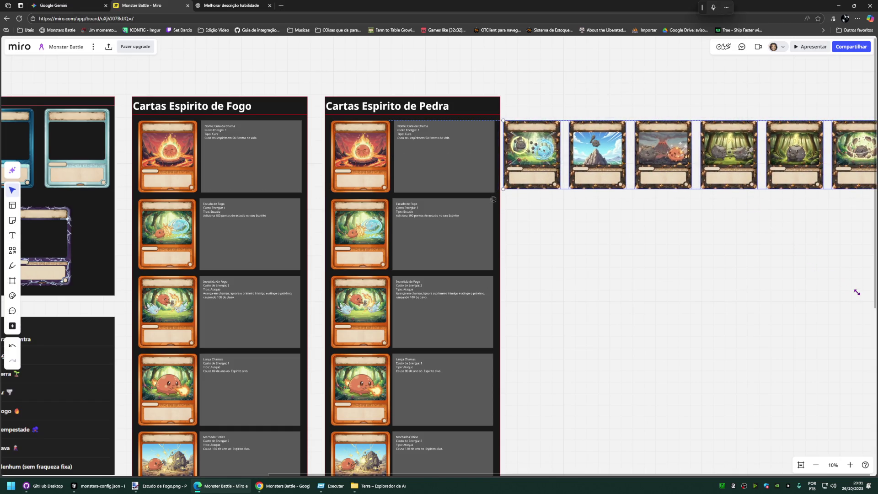
click(558, 215)
Step: Replace the Cura da Chama image in the Pedra column with the first stone card
click(532, 155)
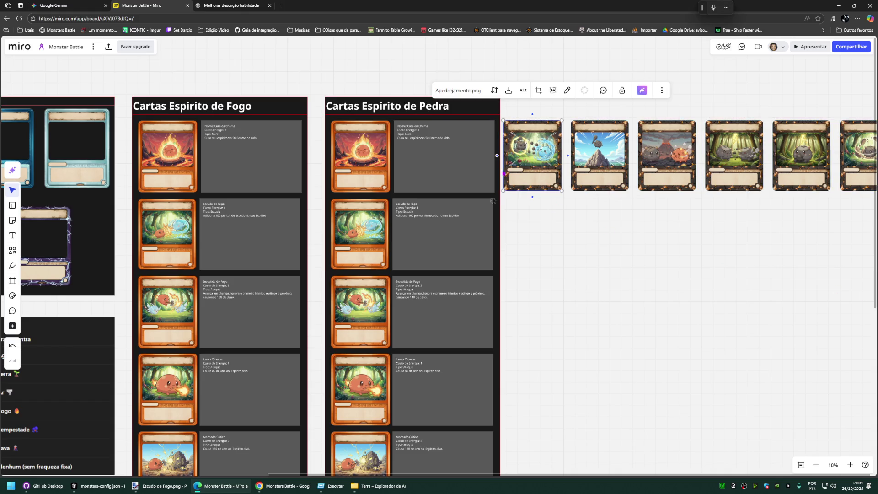
click(366, 157)
key(Delete)
click(532, 155)
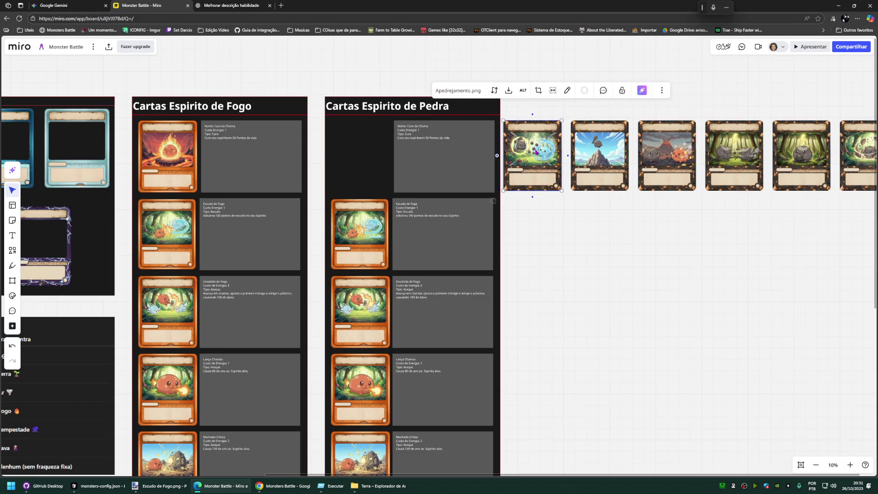
drag(532, 155, 365, 154)
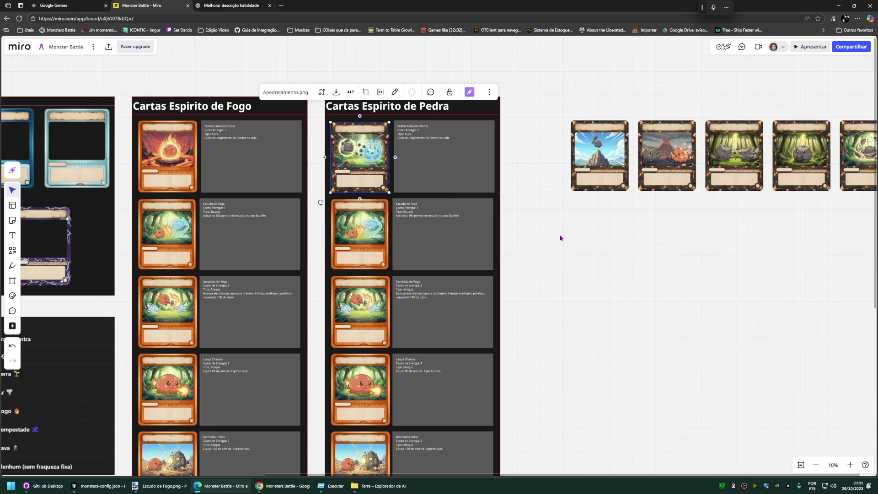
Step: Replace the Escudo de Fogo and Investida do Fogo images with the mountain and volcano stone cards
click(385, 233)
key(Delete)
drag(599, 155, 369, 227)
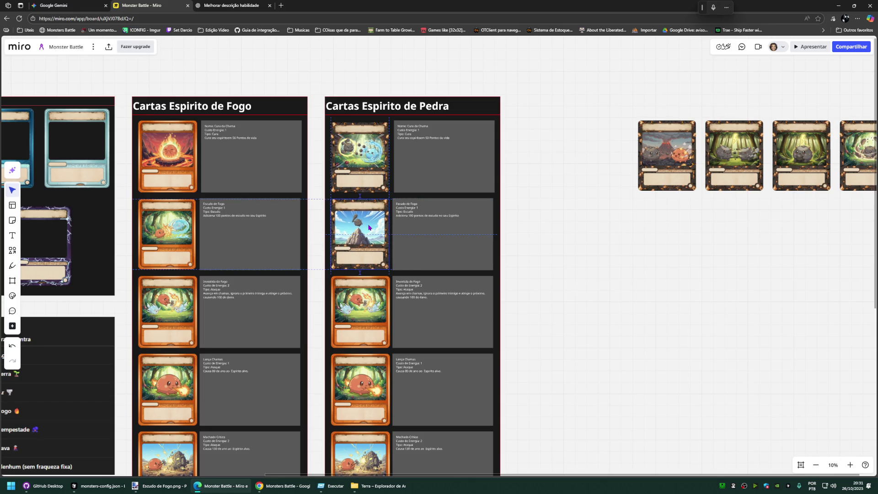
click(667, 171)
drag(672, 151, 616, 229)
click(343, 312)
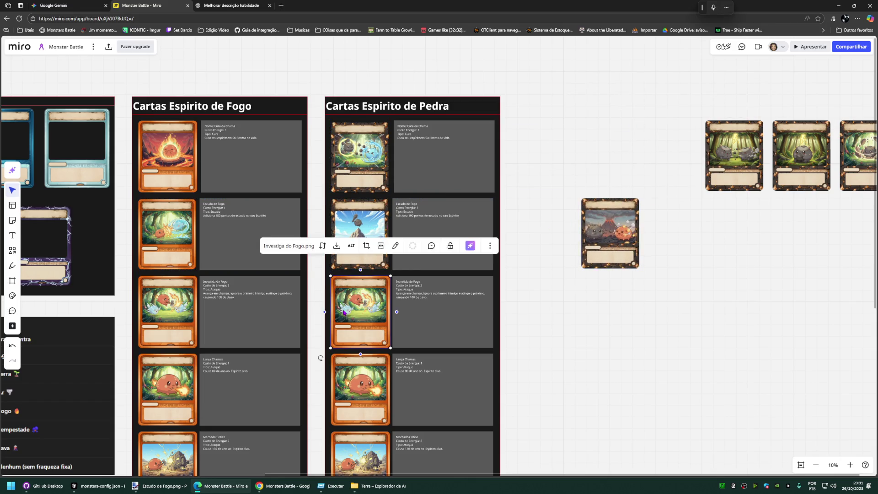
key(Delete)
drag(610, 260, 363, 315)
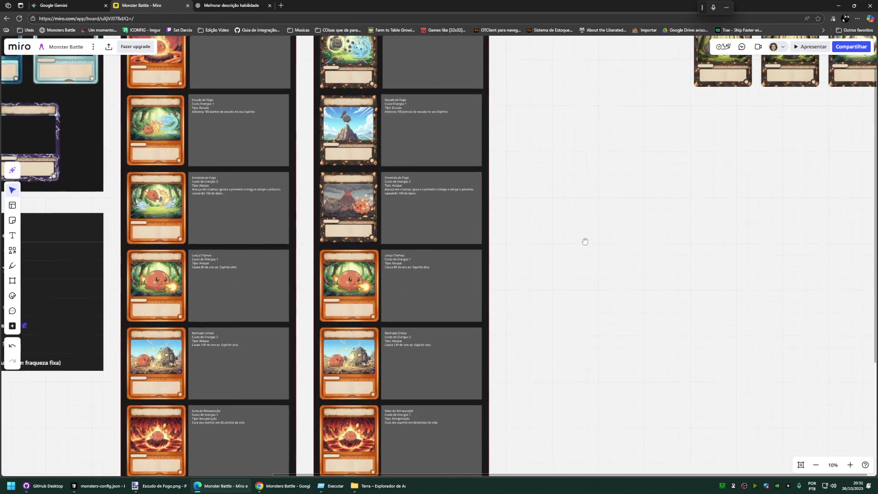
scroll(583, 241, down, 3)
Step: Replace the Lança Chamas and Machado Crítico images with the two forest stone cards
click(349, 284)
key(Delete)
drag(720, 66, 353, 307)
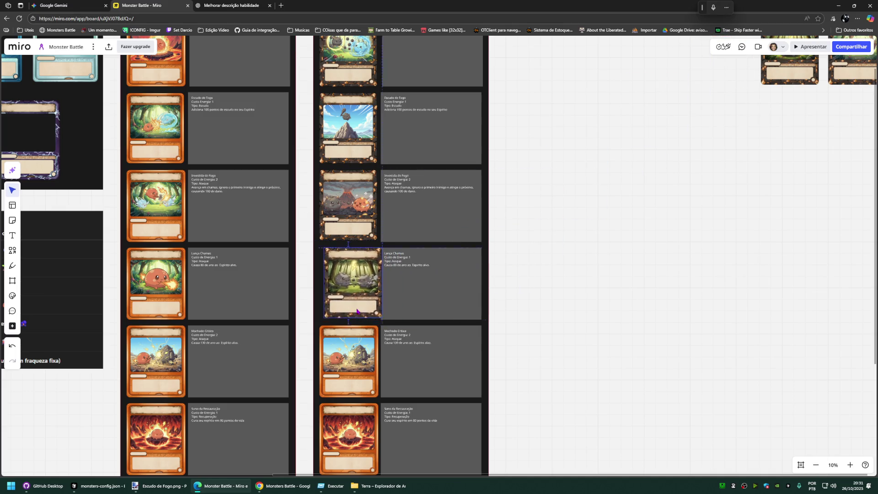
click(620, 231)
click(348, 360)
key(Delete)
drag(789, 68, 348, 388)
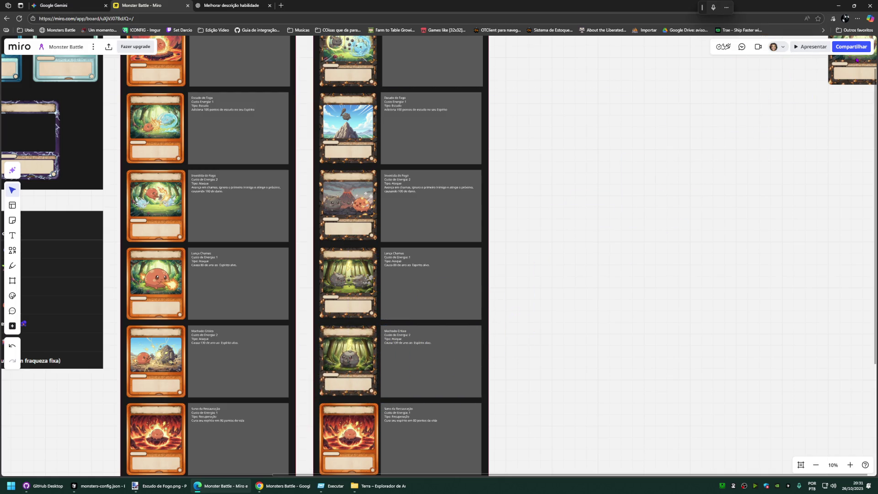
drag(856, 69, 707, 216)
scroll(619, 295, down, 2)
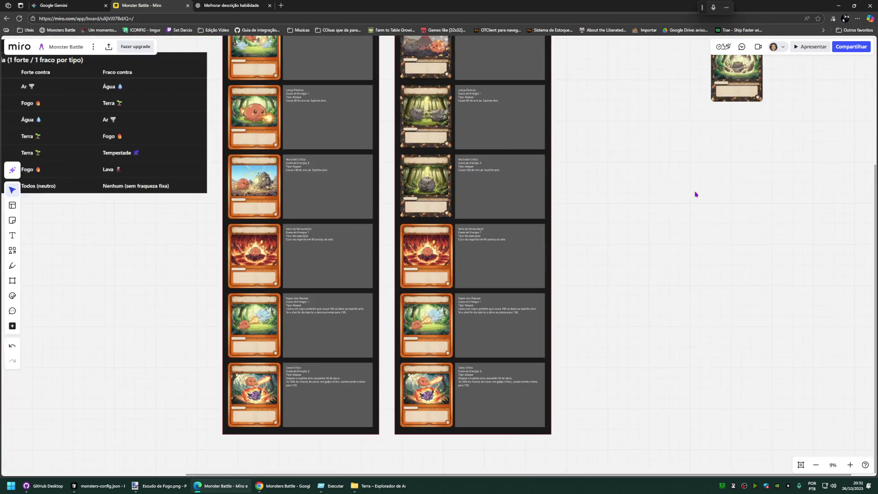
scroll(621, 254, up, 1)
Step: Replace the sixth fire card image with the last stone card, then return to the Gemini chat
click(385, 295)
key(Delete)
key(ctrl+v)
drag(432, 278, 397, 281)
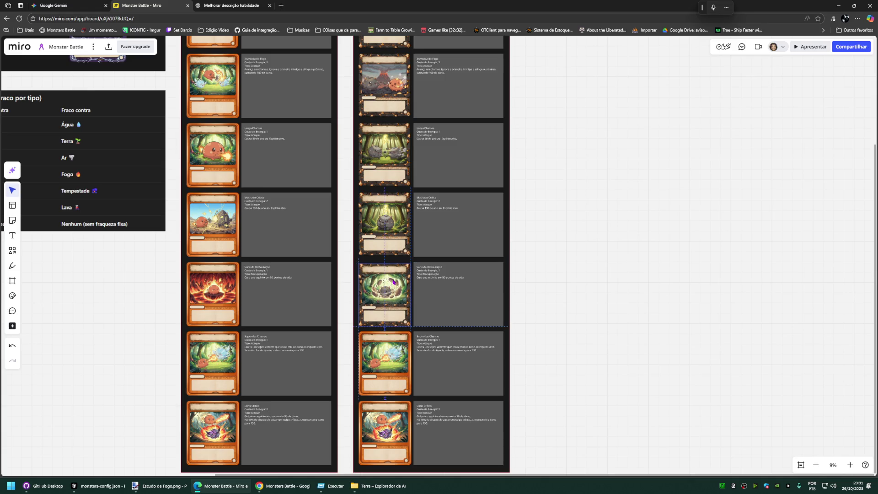
click(585, 209)
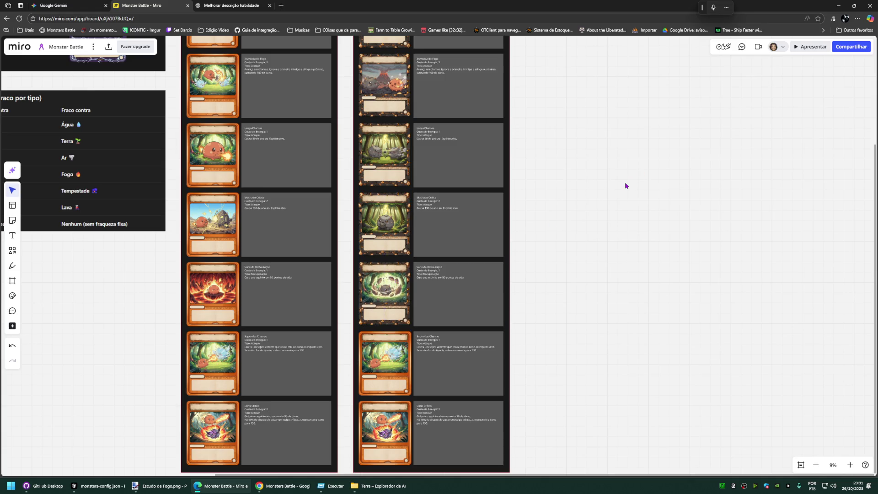
click(62, 6)
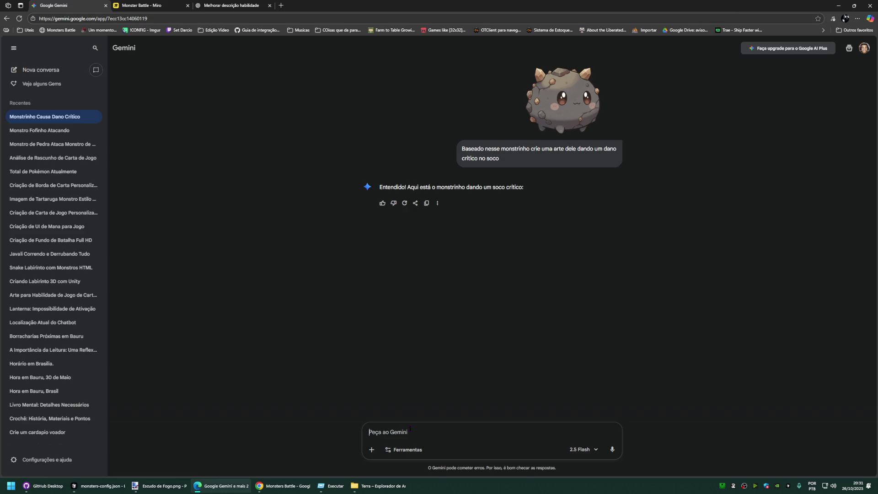
text(cade a arte)
Step: Send 'cade a arte' to Gemini, return to the Miro board and delete the Sopro das Chamas image
key(Return)
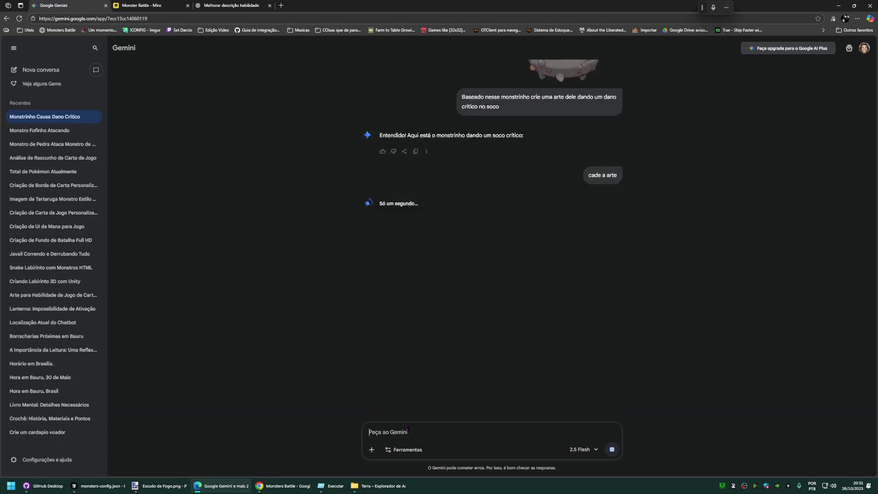
scroll(494, 188, up, 2)
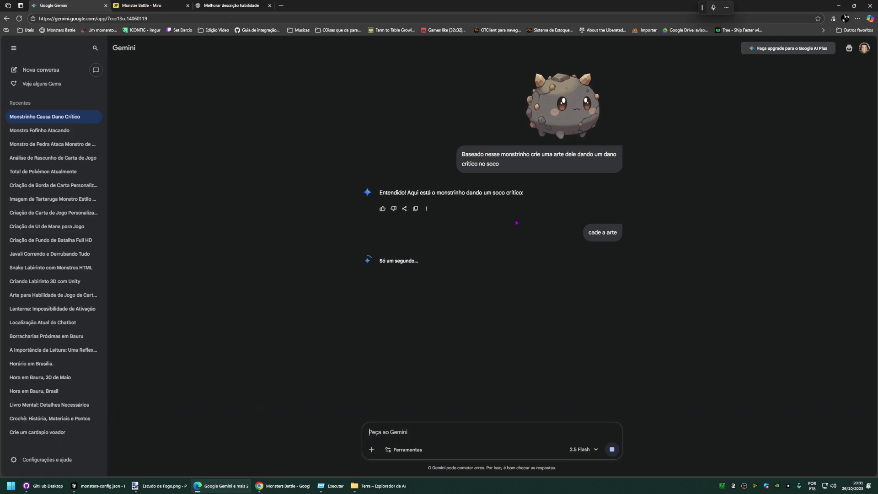
click(225, 5)
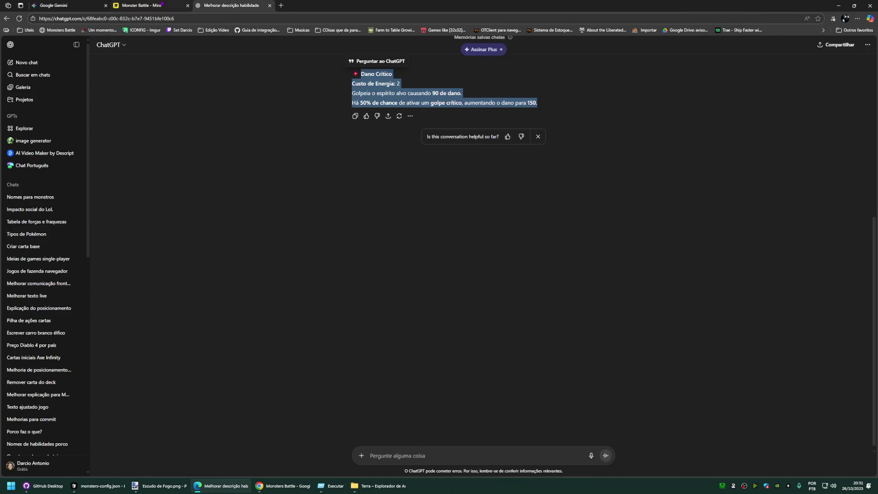
click(144, 5)
scroll(647, 200, down, 2)
click(392, 237)
key(Delete)
scroll(588, 171, up, 2)
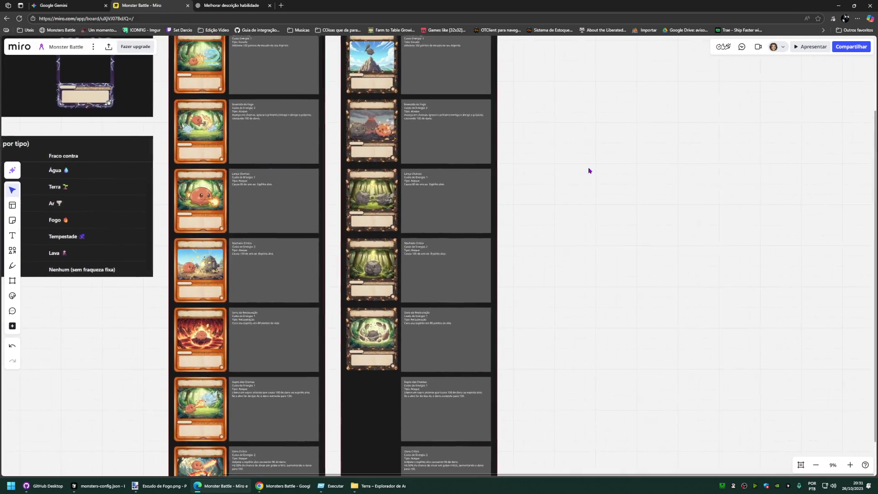
scroll(568, 182, up, 2)
scroll(569, 183, up, 1)
scroll(365, 171, up, 3)
scroll(389, 167, up, 2)
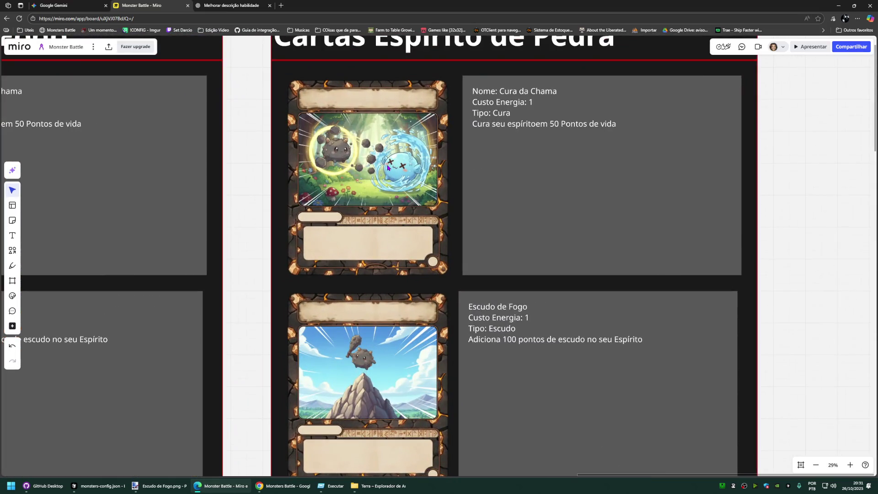
Step: Rename the first stone card's title from Cura da Chama to Apedrejamento
click(386, 147)
click(477, 103)
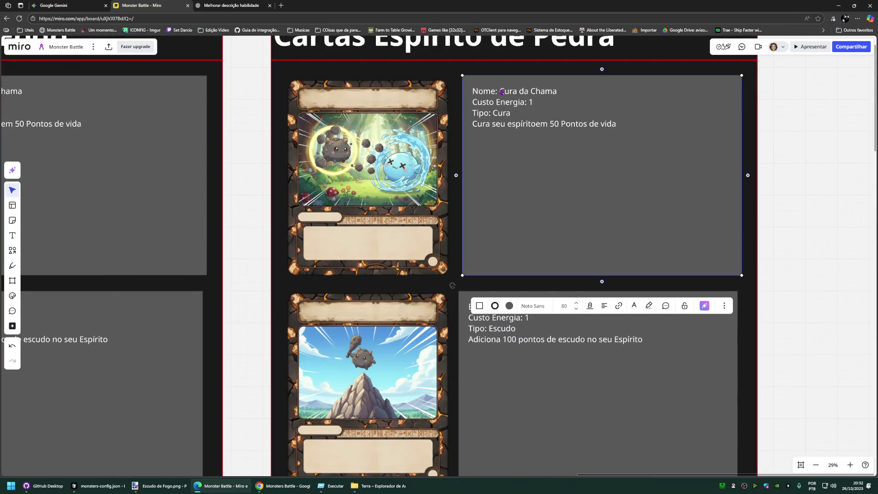
click(498, 90)
drag(498, 90, 566, 91)
text(Apedrejamento)
mouse_move(495, 95)
mouse_down()
mouse_move(466, 95)
mouse_move(472, 91)
mouse_up()
click(496, 91)
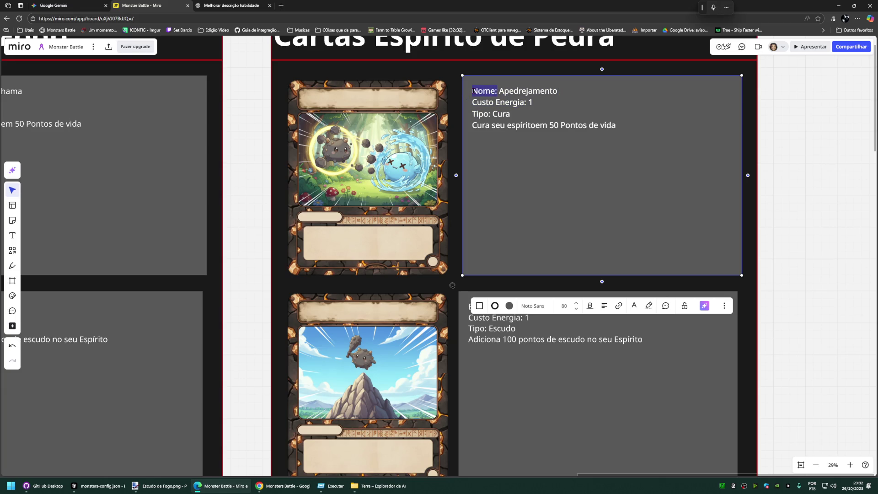
click(509, 112)
scroll(856, 143, up, 2)
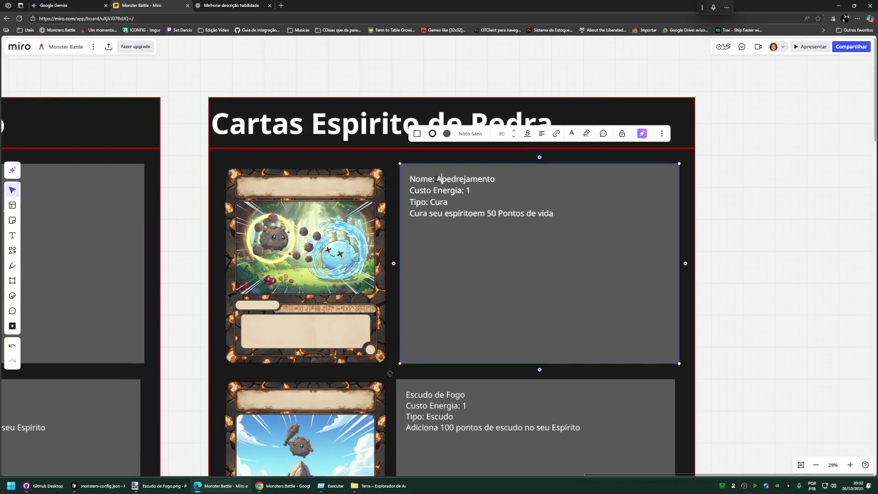
Step: Make the Nome: label bold and the name Apedrejamento italic
drag(439, 178, 410, 178)
click(527, 133)
click(488, 191)
drag(497, 178, 438, 179)
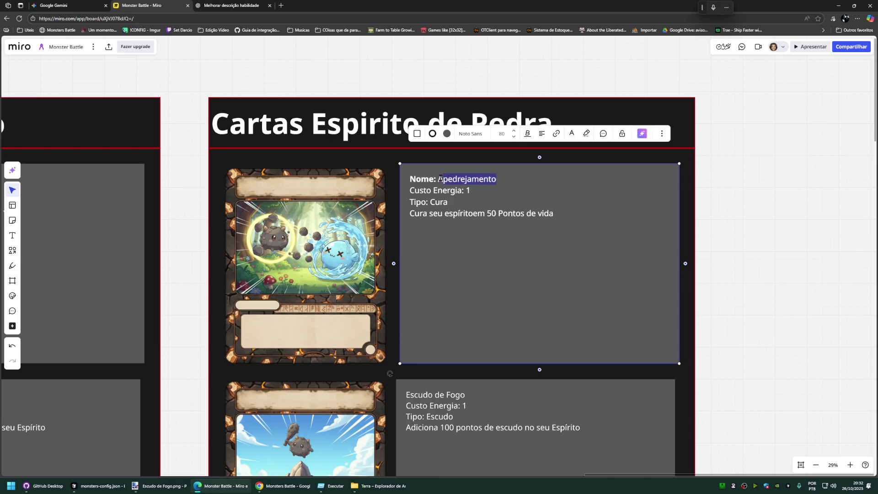
click(533, 137)
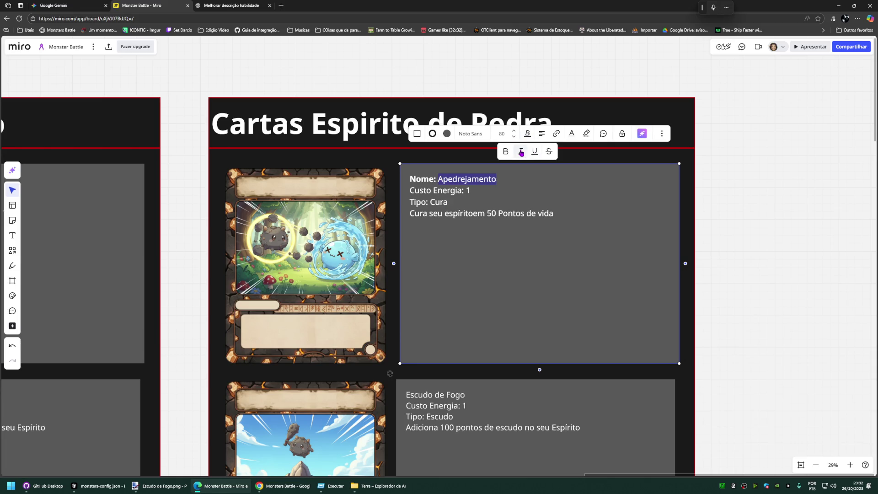
click(520, 152)
click(448, 201)
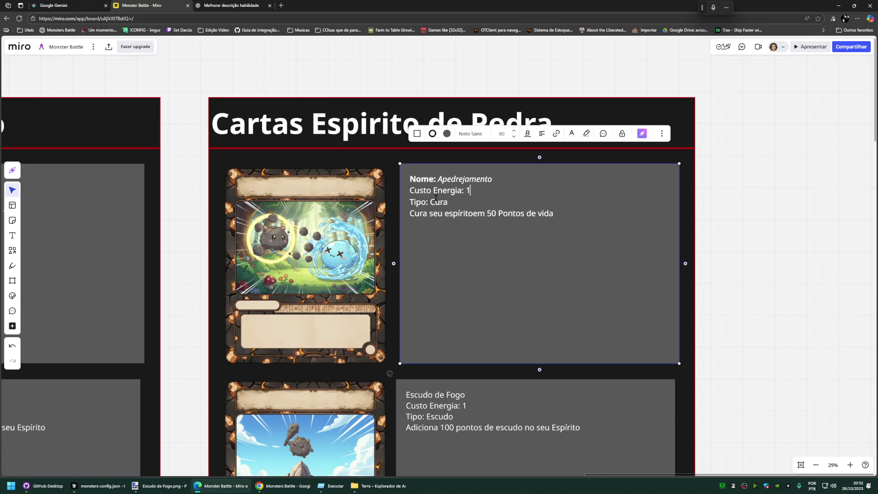
Step: Make the Custo Energia: label bold and its value 1 italic
drag(465, 190, 410, 190)
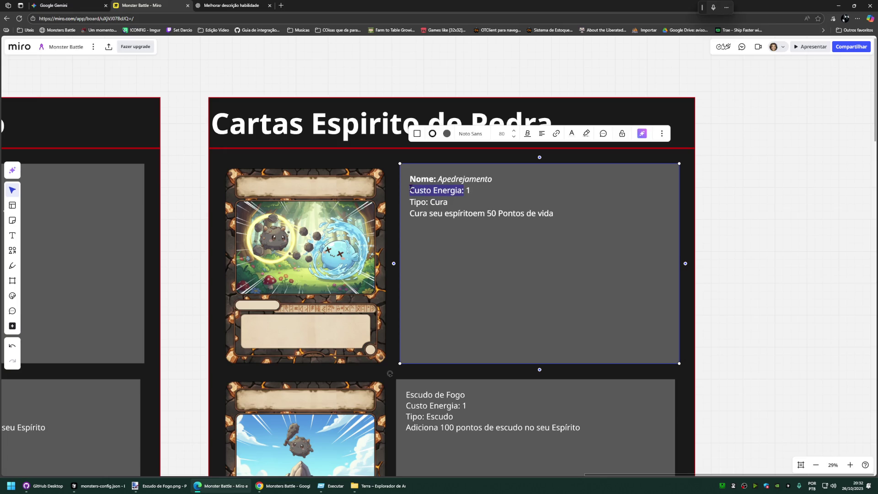
click(526, 135)
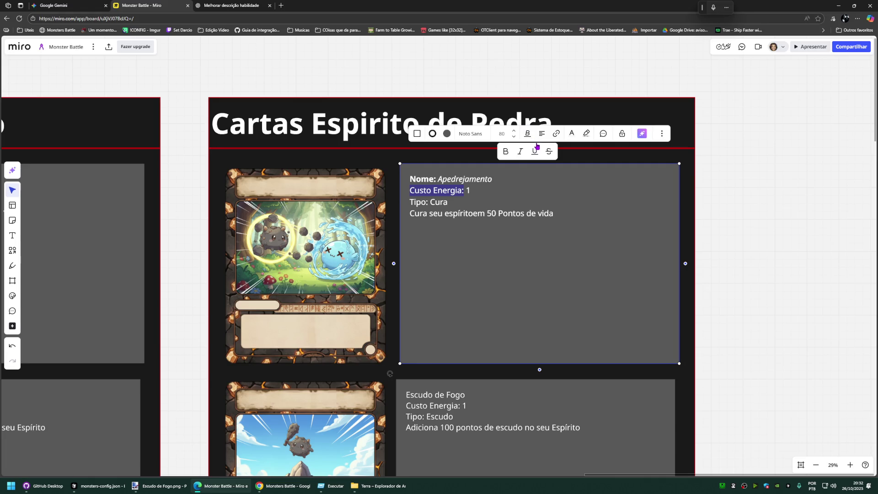
click(507, 152)
click(481, 190)
drag(482, 190, 469, 190)
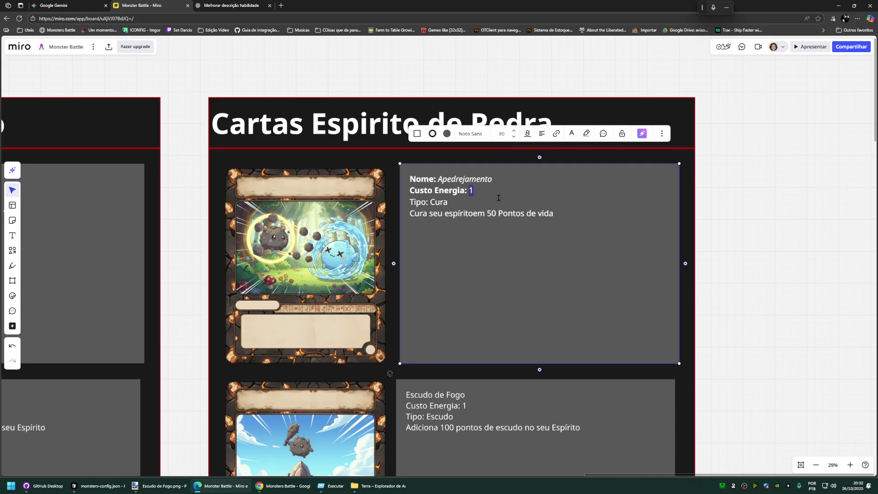
click(526, 135)
click(522, 152)
Step: Make the Tipo: label bold and the type value Cura italic
drag(447, 201, 411, 202)
click(437, 203)
click(527, 133)
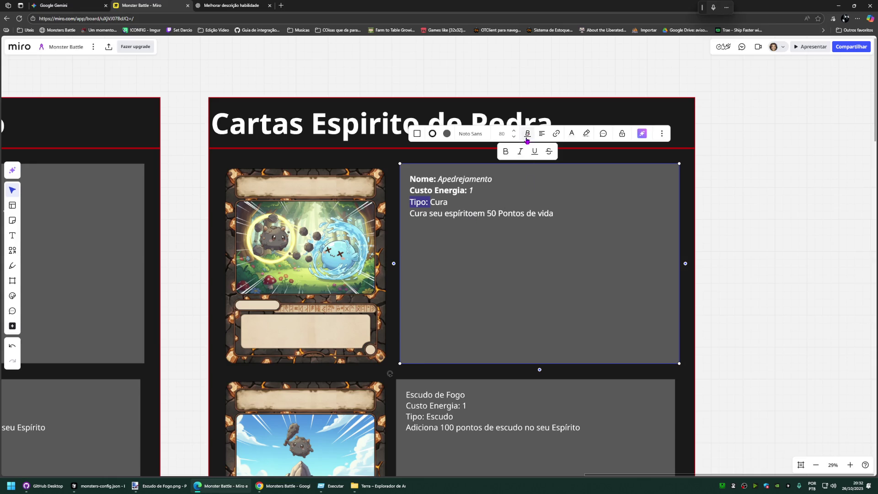
click(505, 152)
drag(449, 202, 433, 202)
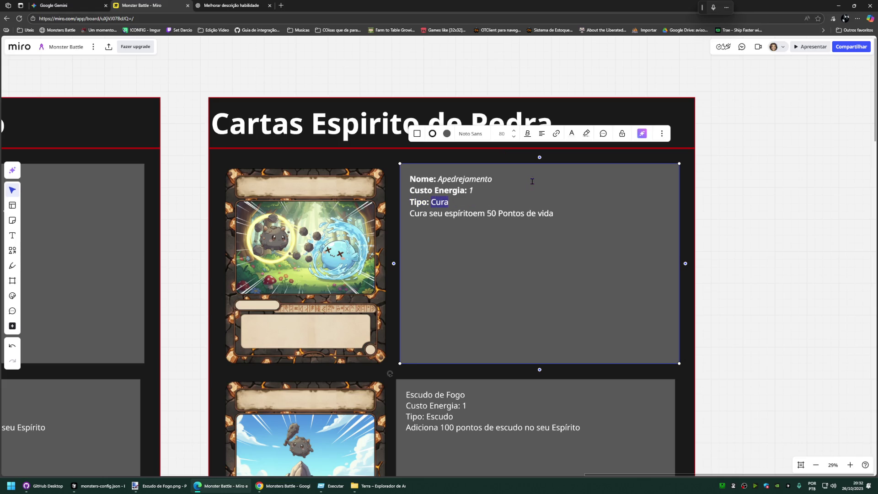
click(527, 133)
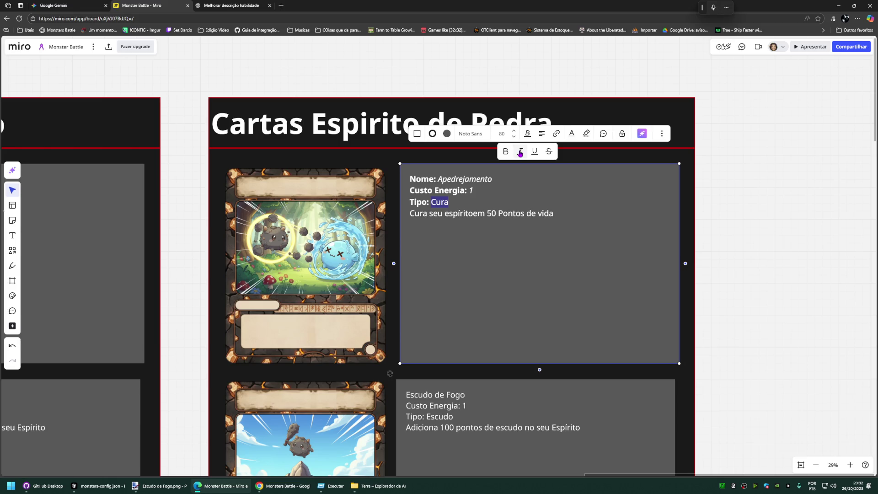
click(520, 152)
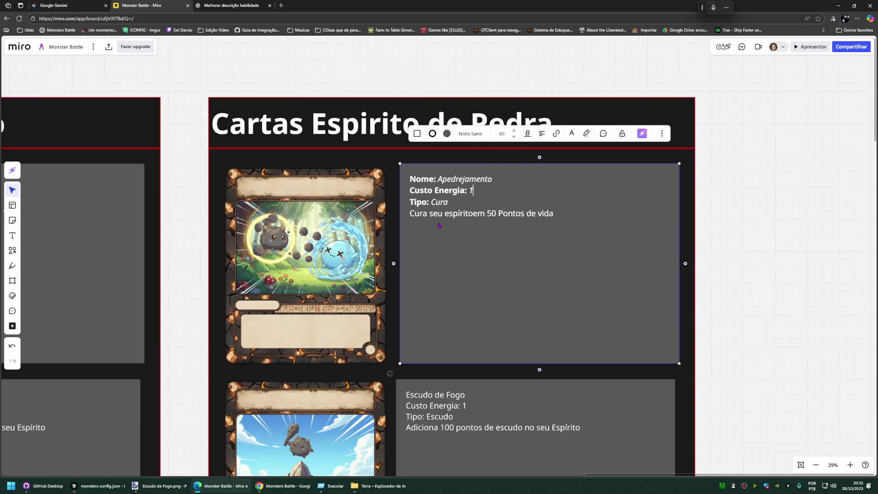
Step: Italicize the whole description line and finish editing the card text
drag(554, 213, 410, 215)
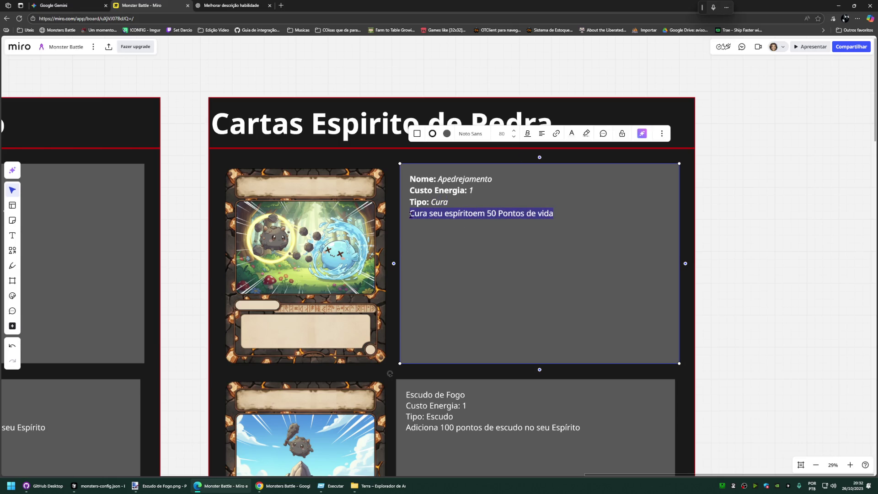
click(527, 133)
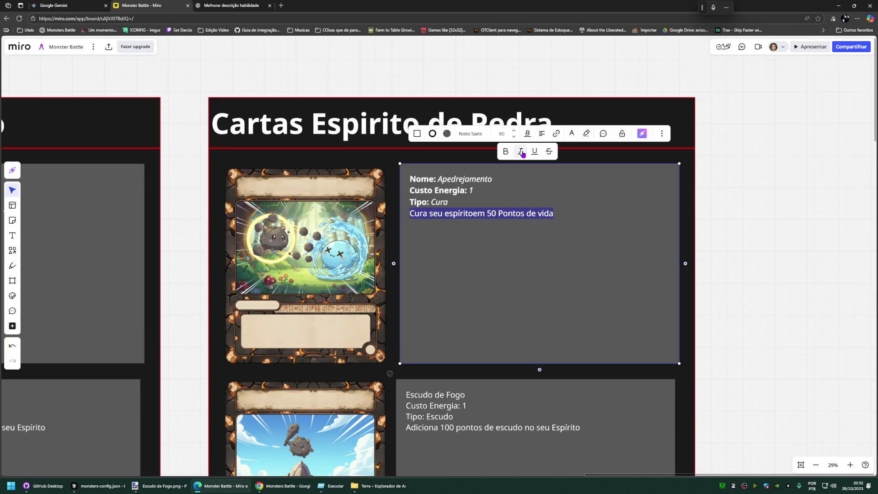
click(521, 152)
click(490, 214)
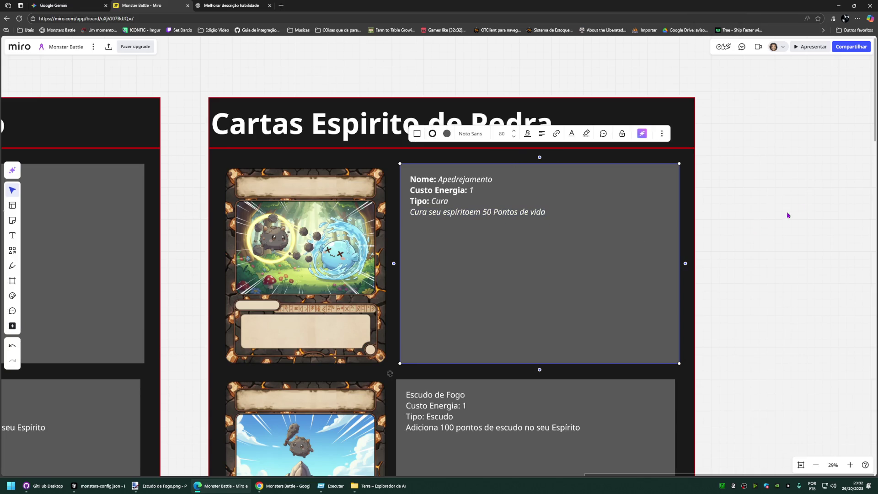
key(super+h)
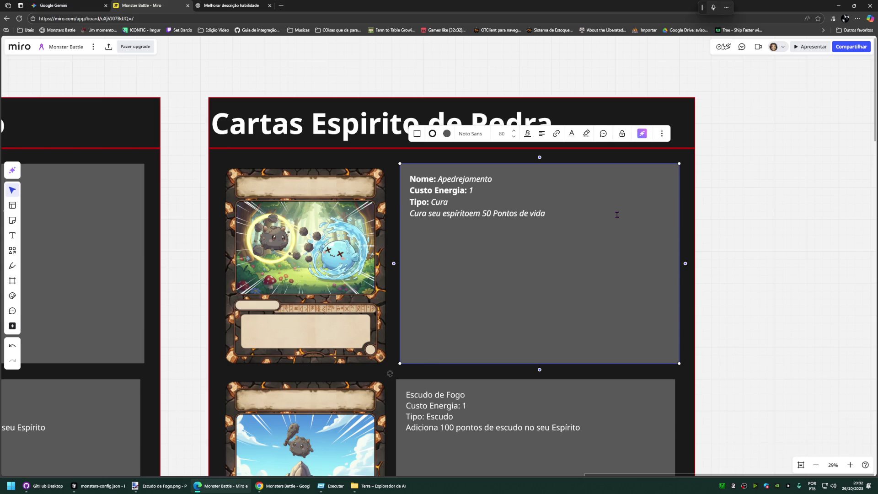
click(756, 212)
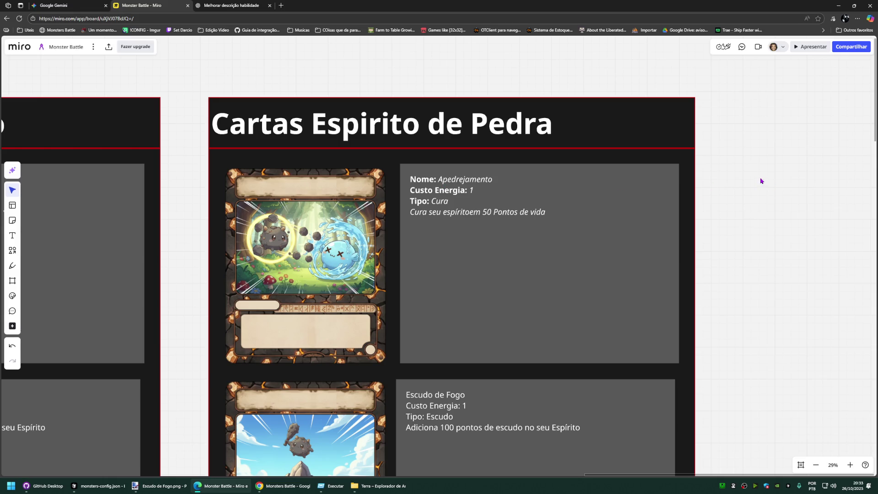
Step: Give the Apedrejamento text box a thicker dark red border
click(614, 197)
click(432, 134)
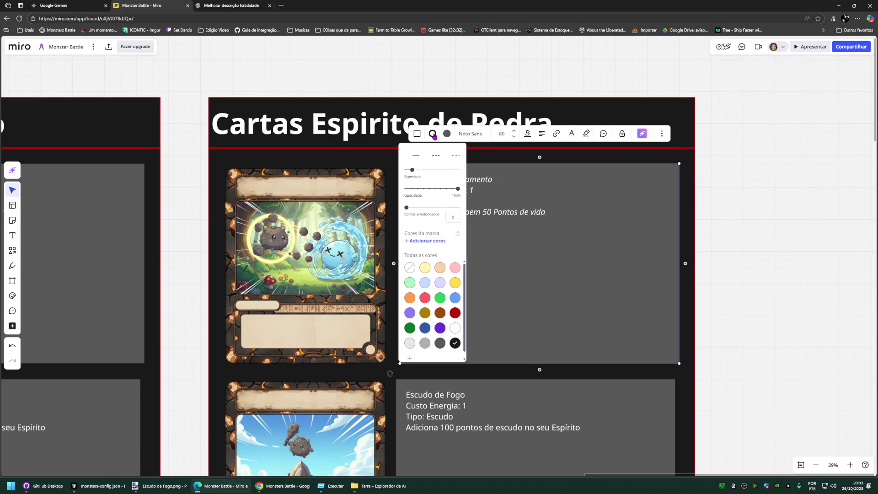
click(455, 312)
click(429, 169)
click(599, 228)
click(774, 198)
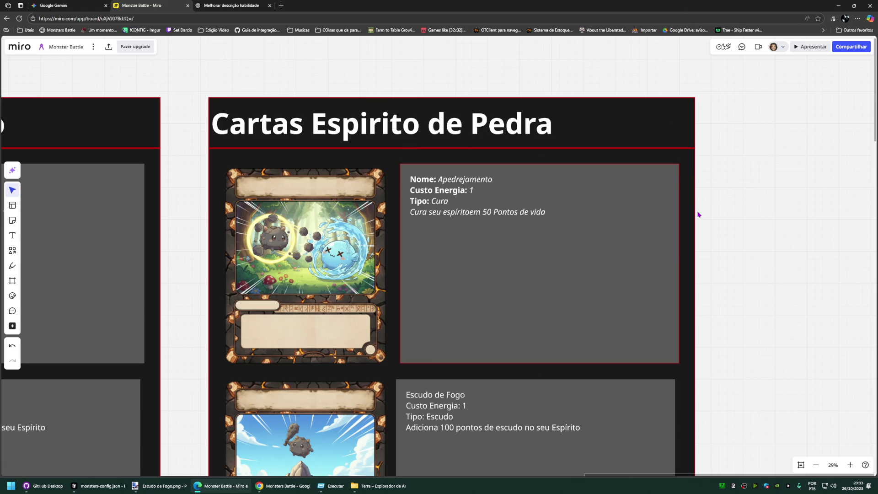
scroll(784, 235, down, 3)
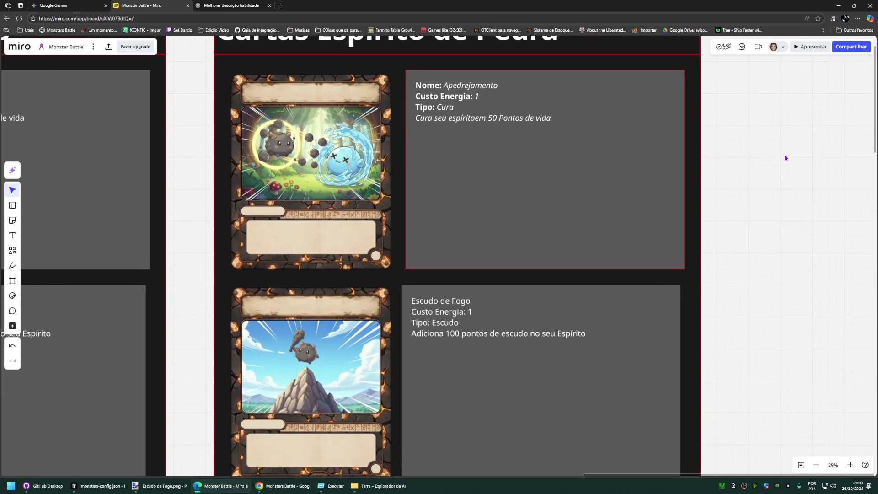
scroll(788, 143, down, 3)
Step: Retitle the second Pedra card from Escudo de Fogo to Aprimotamento de pedra
click(373, 251)
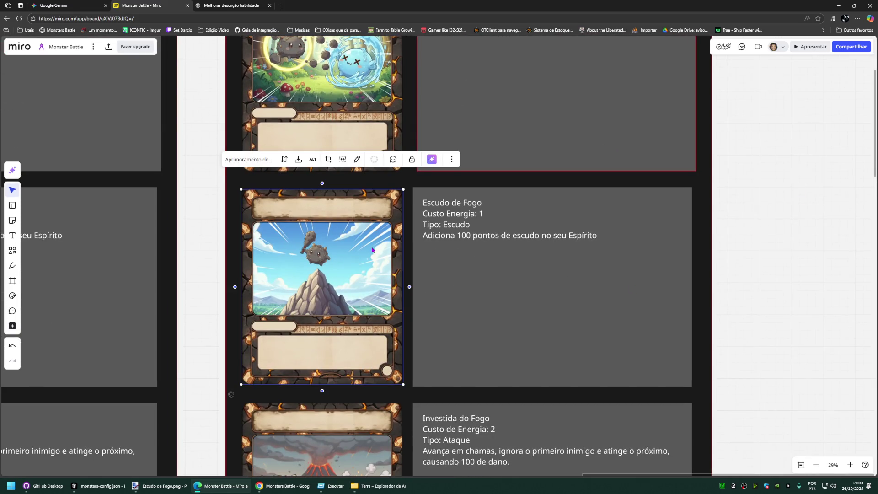
click(470, 225)
drag(483, 202, 422, 201)
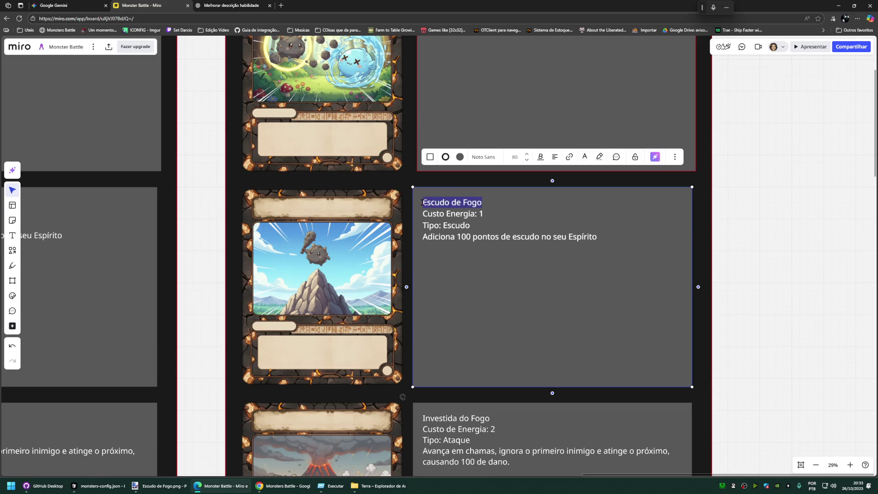
text(Aprimotamento)
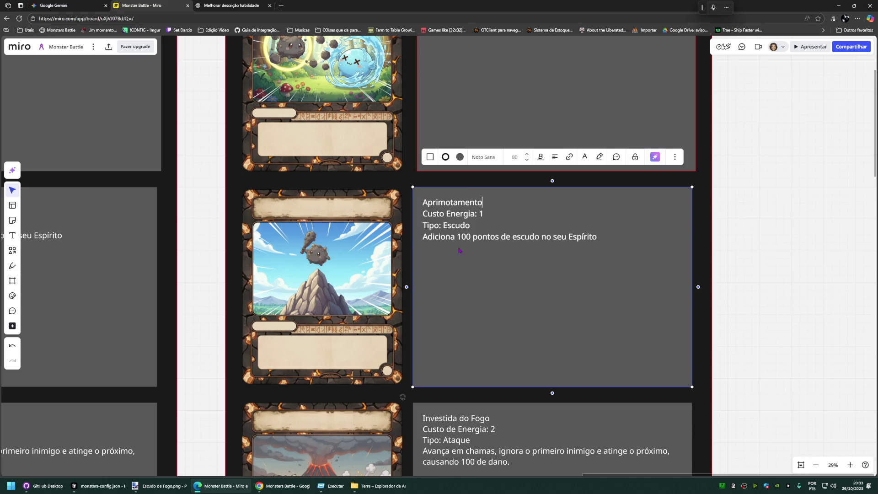
click(330, 357)
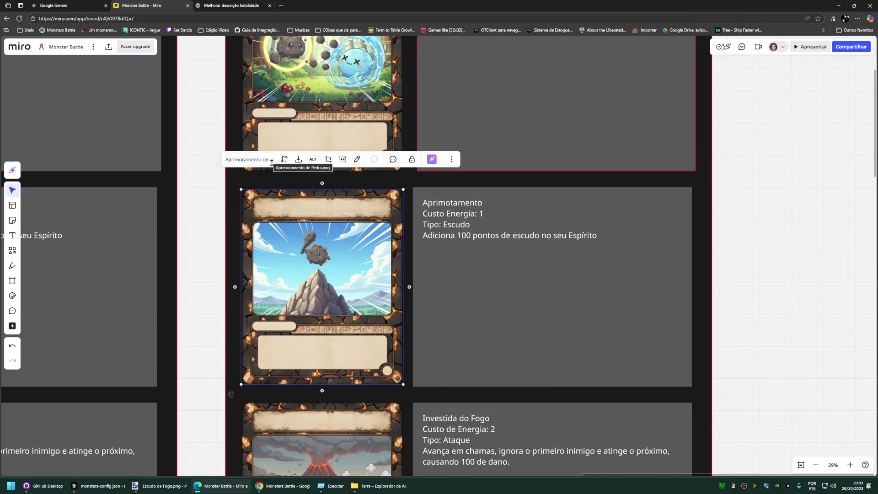
click(485, 203)
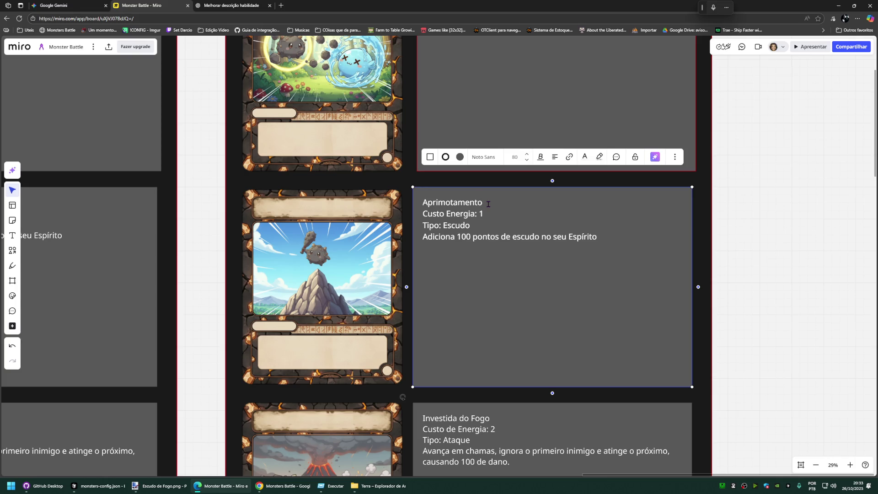
text(depedr)
Step: Start editing the Apedrejamento card's type line, erasing the old type Cura
double_click(459, 225)
scroll(460, 224, up, 2)
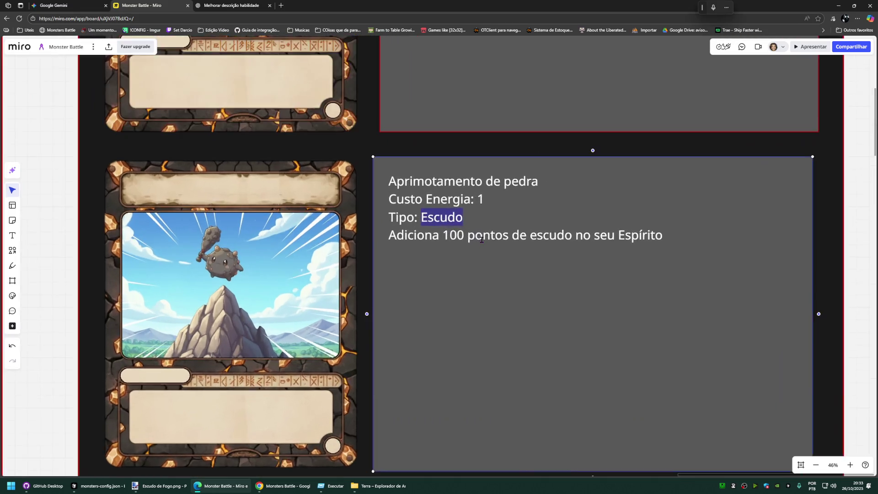
scroll(470, 148, down, 3)
click(471, 148)
key(BackSpace)
key(BackSpace)
key(BackSpace)
key(BackSpace)
text(Dano)
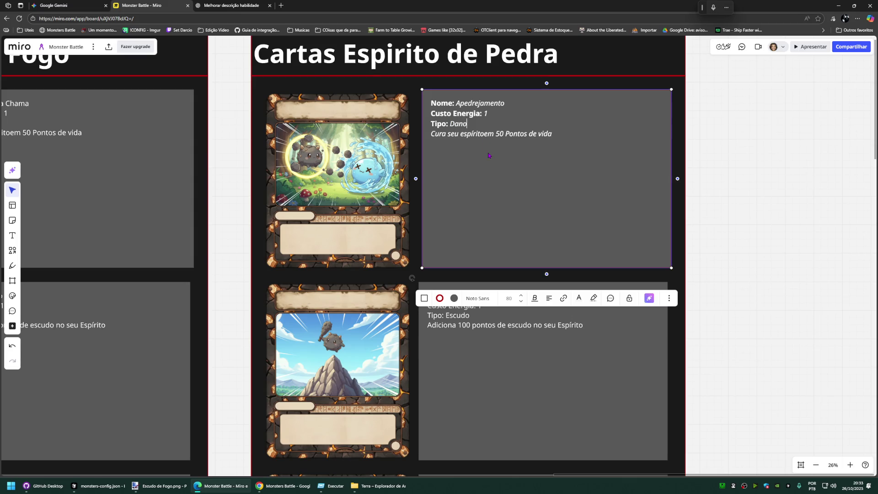
Step: Set Apedrejamento's type to Ataque and undo an accidental move of its text box
key(BackSpace)
key(BackSpace)
text(Ataque)
drag(476, 124, 431, 124)
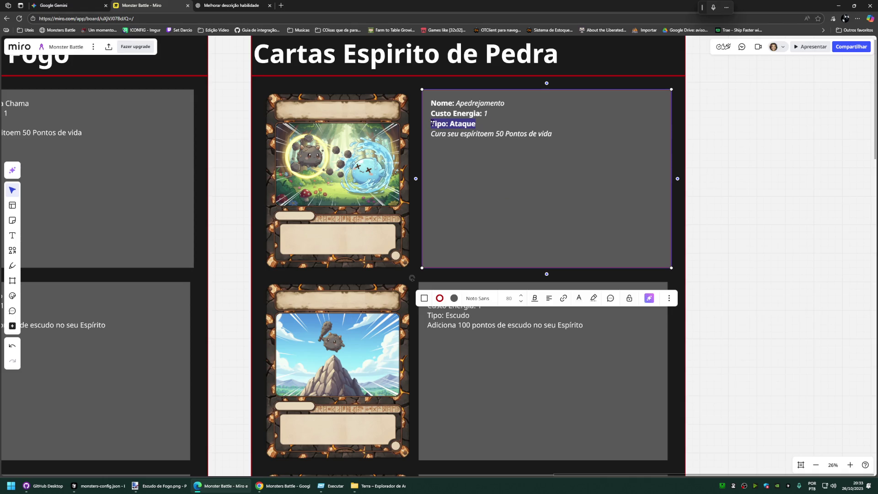
scroll(510, 186, down, 2)
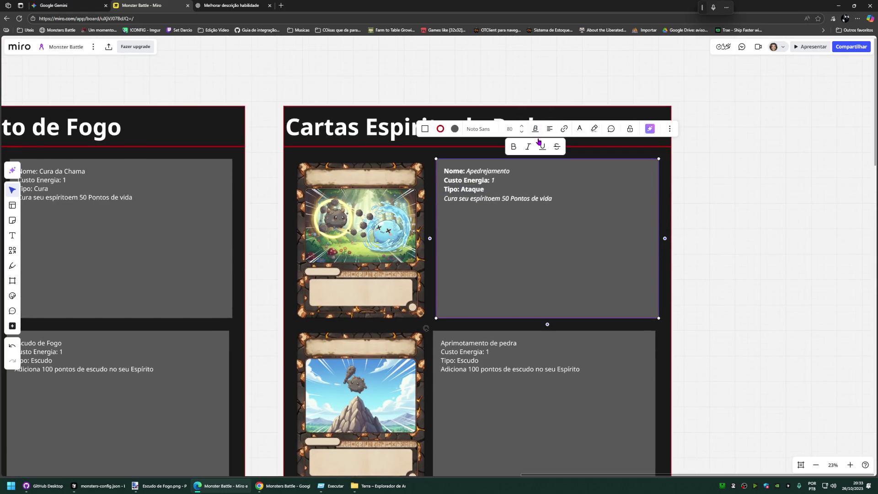
drag(592, 207, 529, 201)
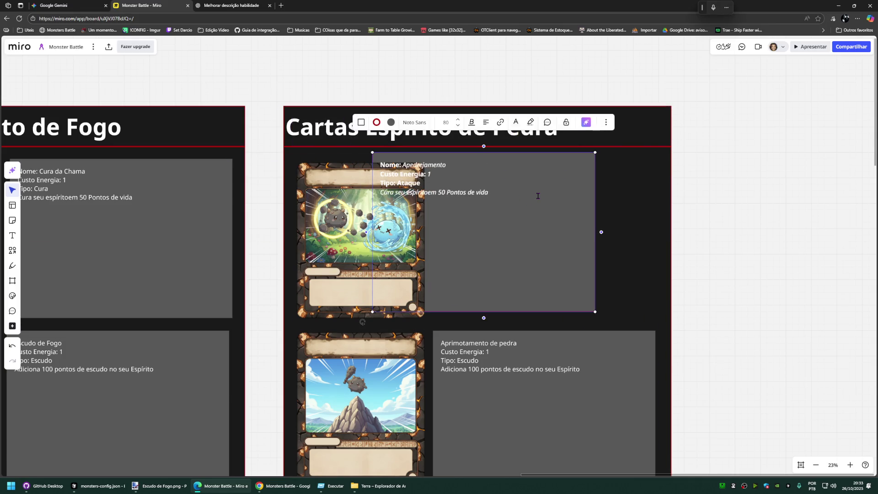
key(ctrl+z)
Step: Remove the bold from all of Apedrejamento's text, then select the Aprimotamento de pedra card text
click(448, 160)
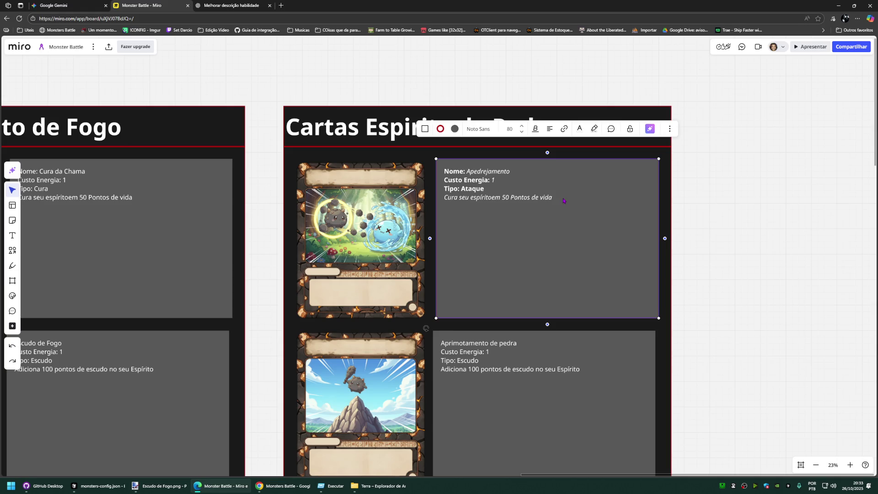
double_click(447, 160)
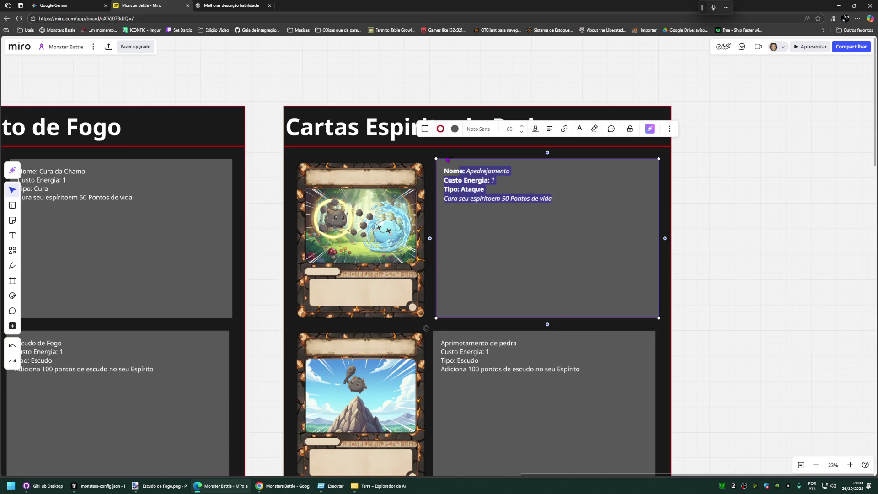
click(535, 128)
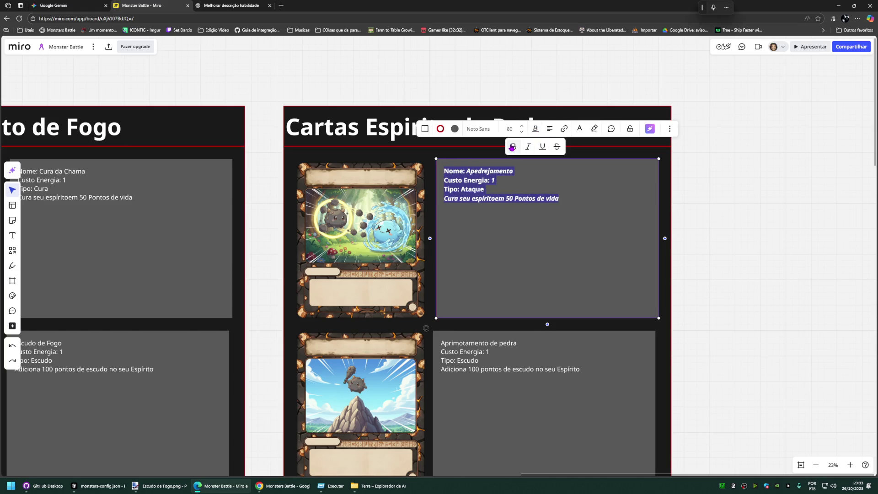
click(514, 147)
click(550, 208)
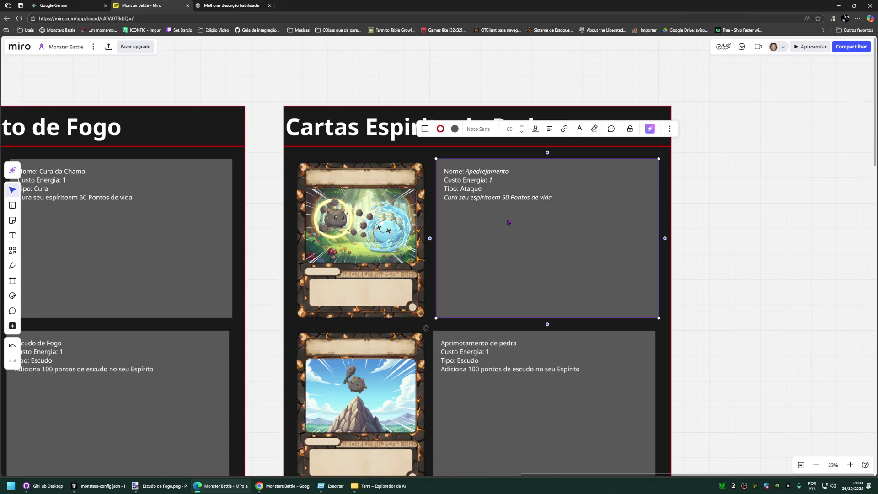
scroll(508, 221, down, 1)
scroll(707, 263, down, 3)
scroll(707, 264, down, 3)
click(489, 196)
Step: Select all four lines of the card text and bring up the font list, undoing an accidental text replacement
double_click(491, 203)
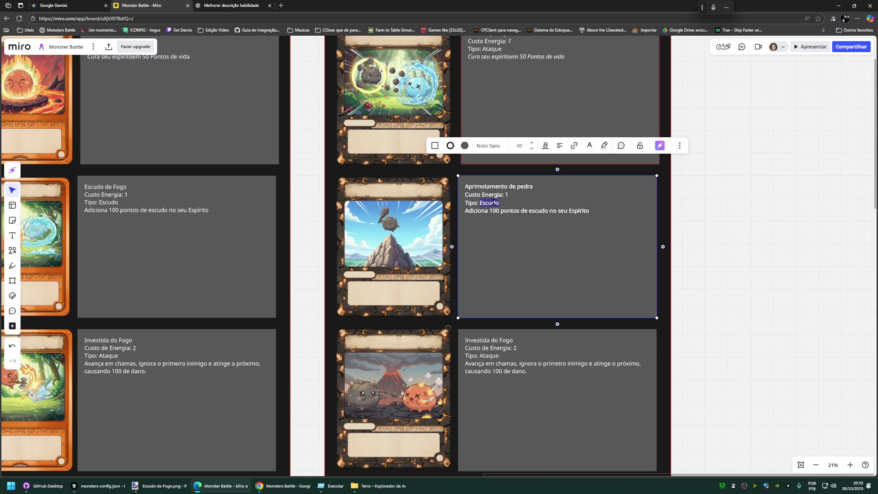
scroll(489, 199, up, 2)
scroll(487, 206, up, 2)
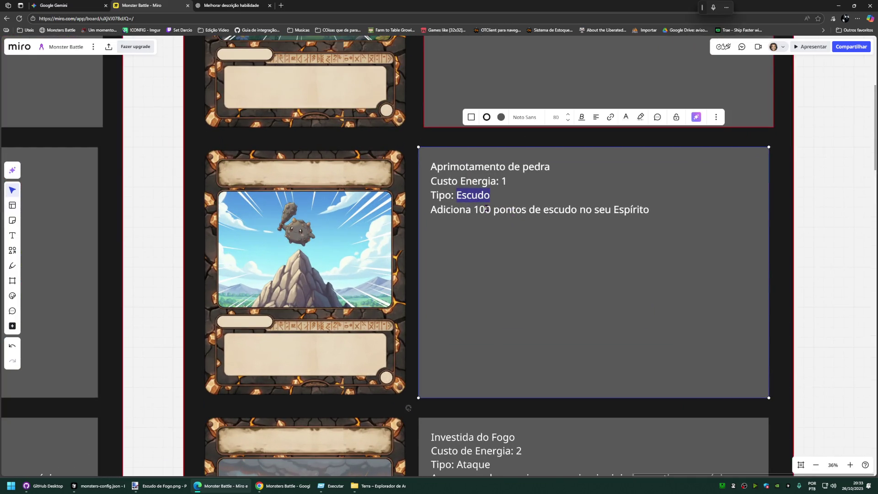
drag(652, 210, 431, 160)
click(530, 117)
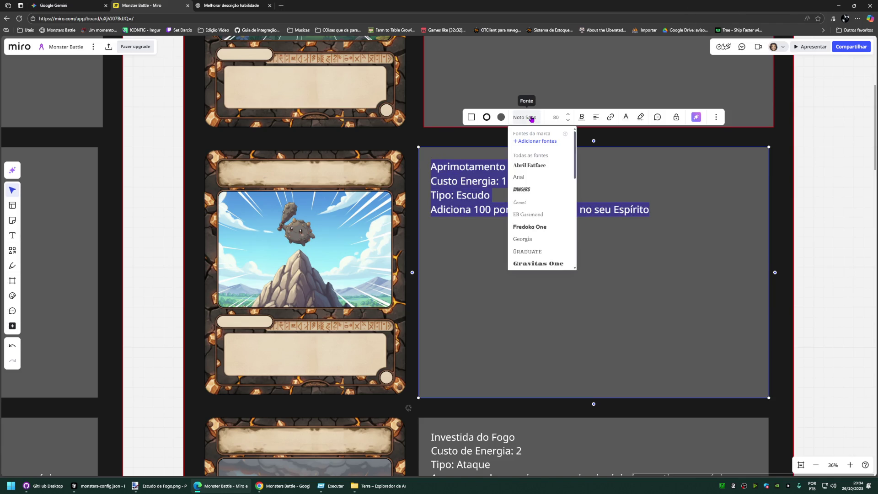
text(mar)
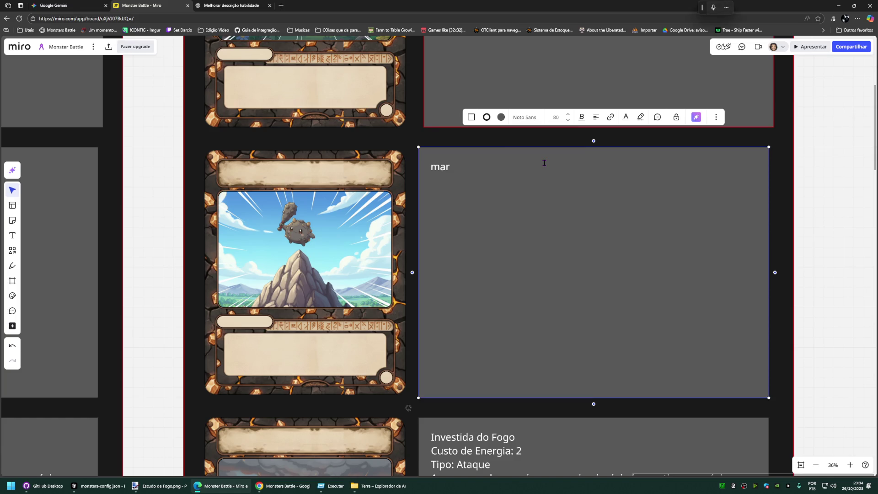
key(ctrl+z)
click(525, 117)
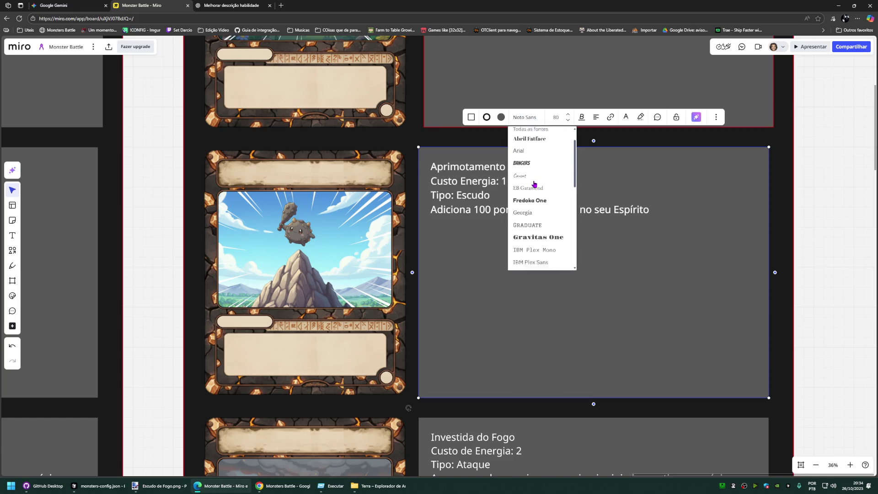
scroll(535, 184, down, 3)
scroll(535, 184, down, 5)
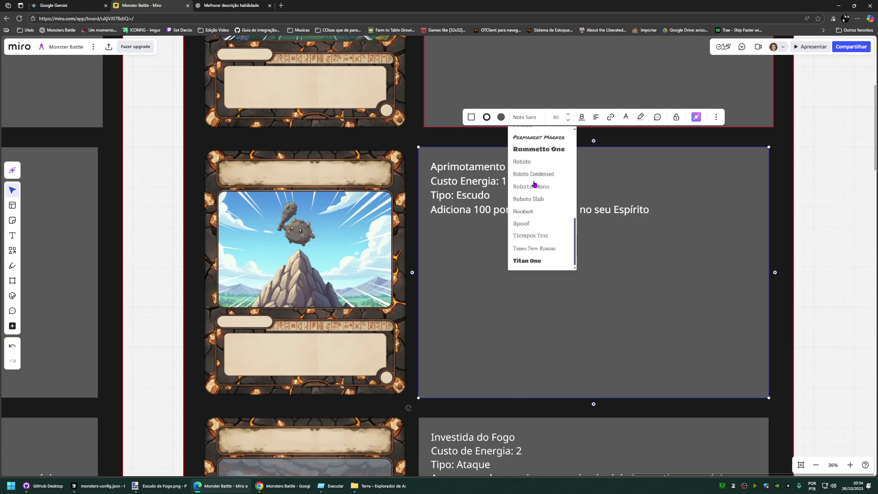
scroll(521, 259, up, 2)
scroll(523, 255, up, 1)
scroll(524, 254, up, 2)
scroll(524, 252, up, 3)
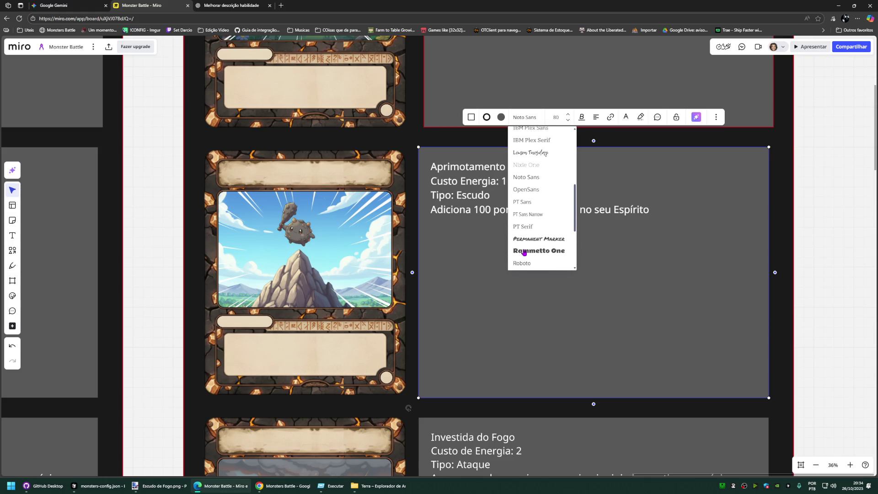
scroll(529, 219, up, 2)
scroll(529, 221, up, 2)
scroll(543, 233, down, 2)
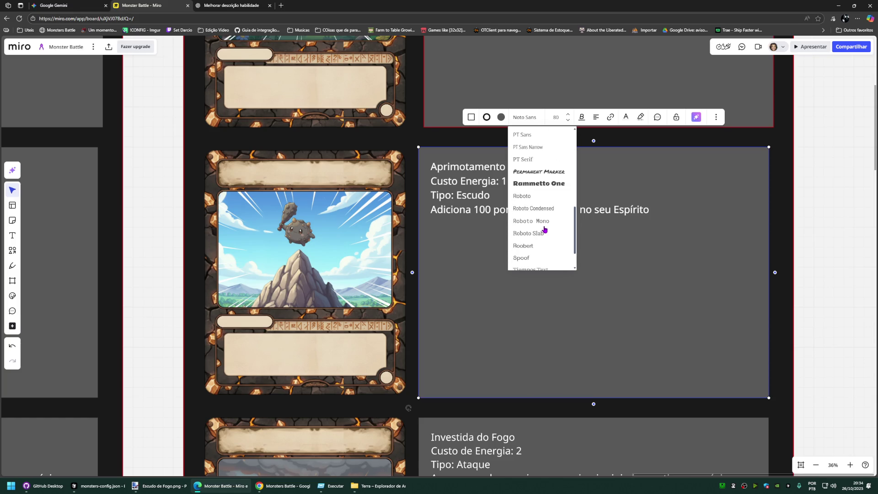
scroll(544, 229, down, 2)
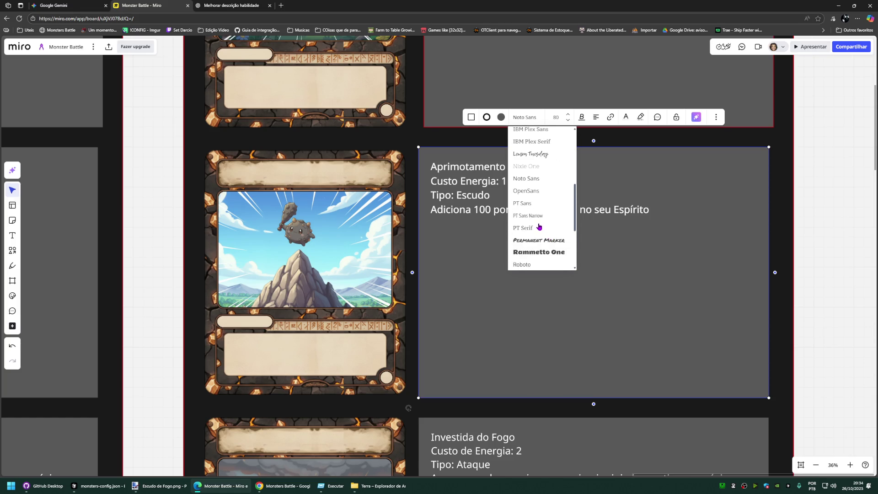
Step: Try PT Sans Narrow on the card text, then settle on OpenSans
click(535, 219)
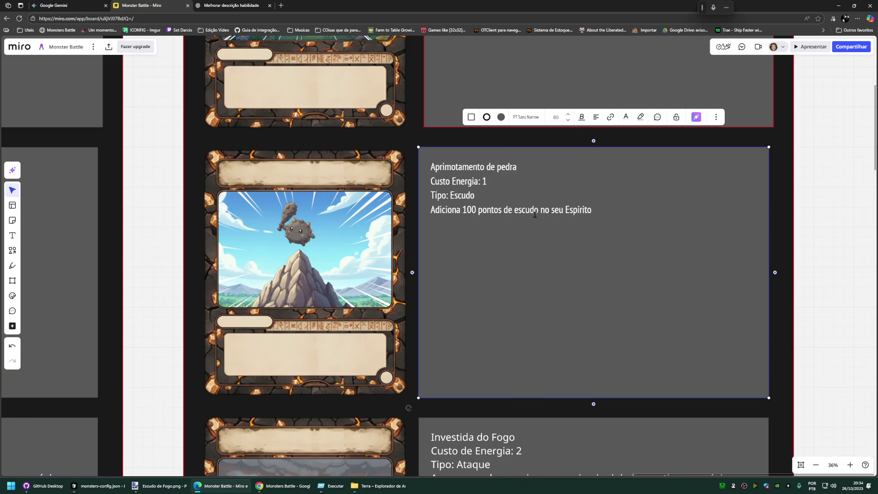
click(526, 117)
scroll(538, 227, down, 2)
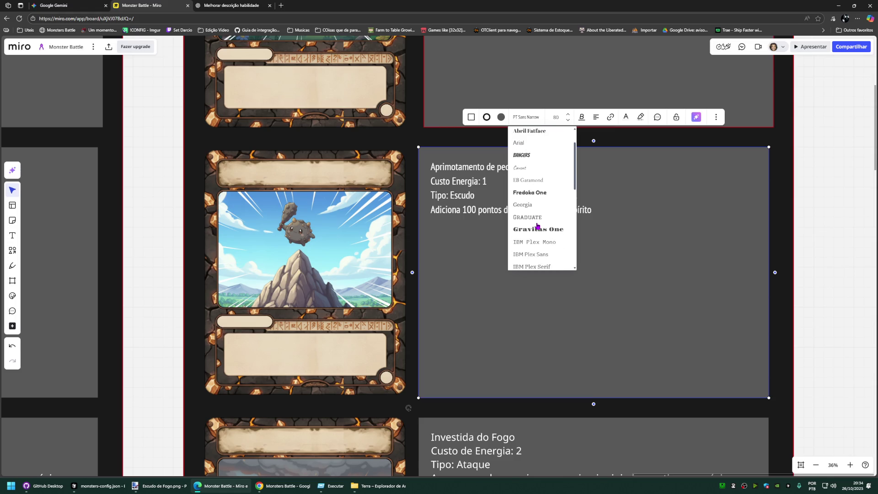
scroll(555, 251, down, 1)
scroll(541, 235, down, 1)
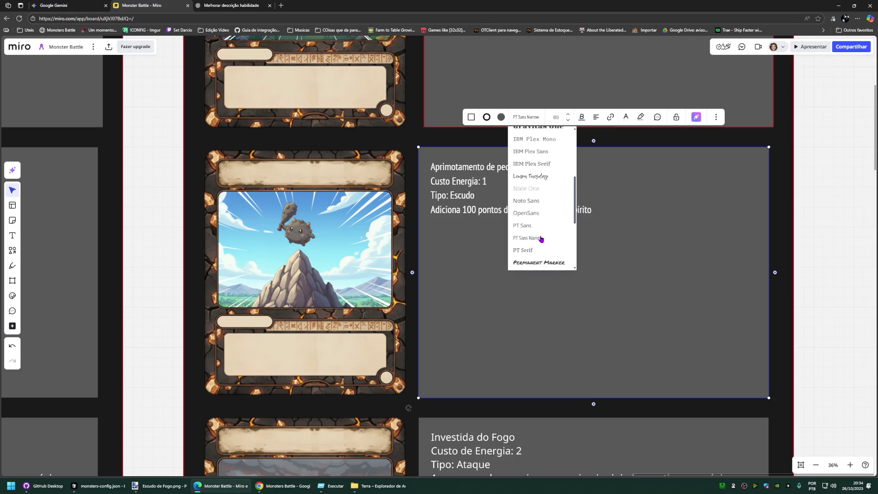
click(536, 213)
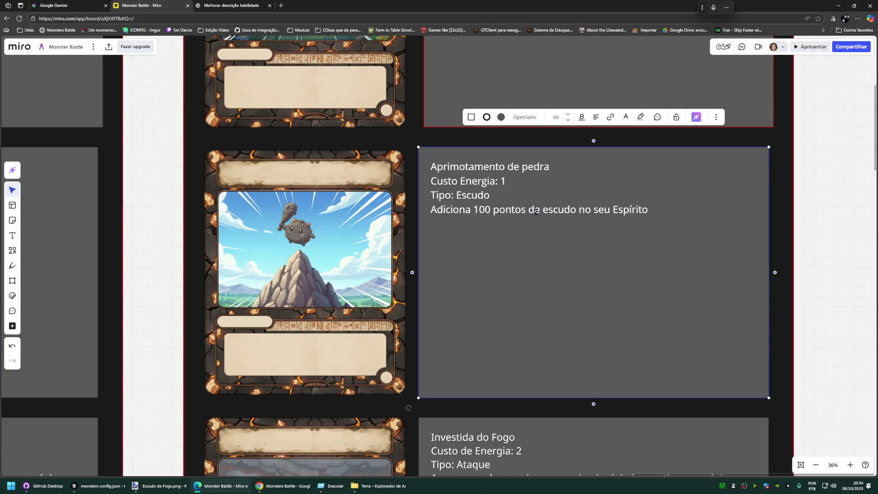
scroll(604, 193, up, 2)
scroll(604, 192, up, 3)
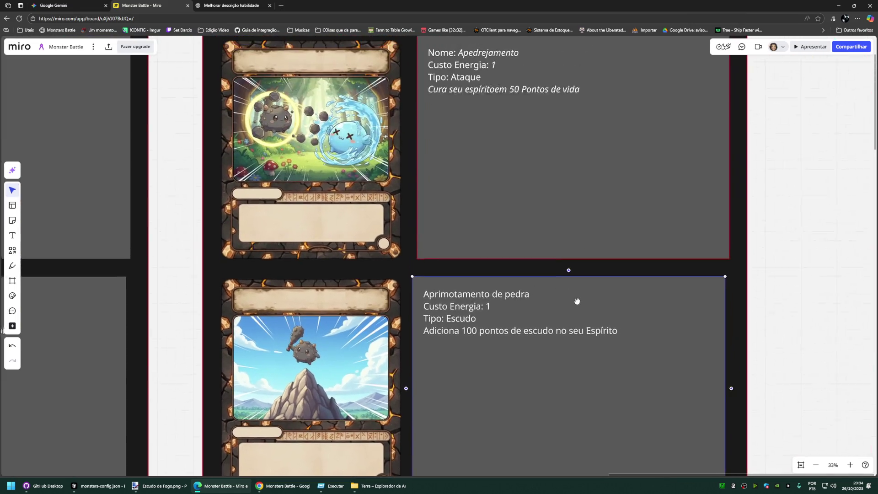
click(511, 105)
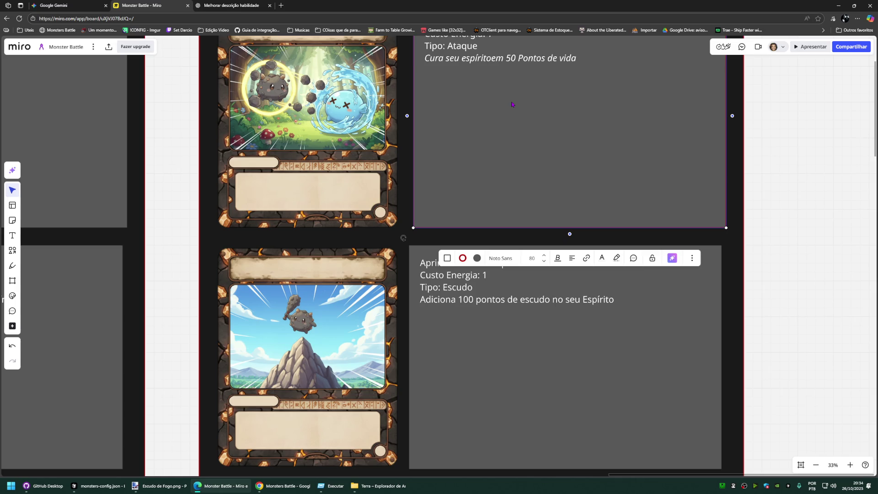
click(523, 334)
click(496, 214)
scroll(508, 293, down, 2)
scroll(507, 292, down, 1)
click(508, 296)
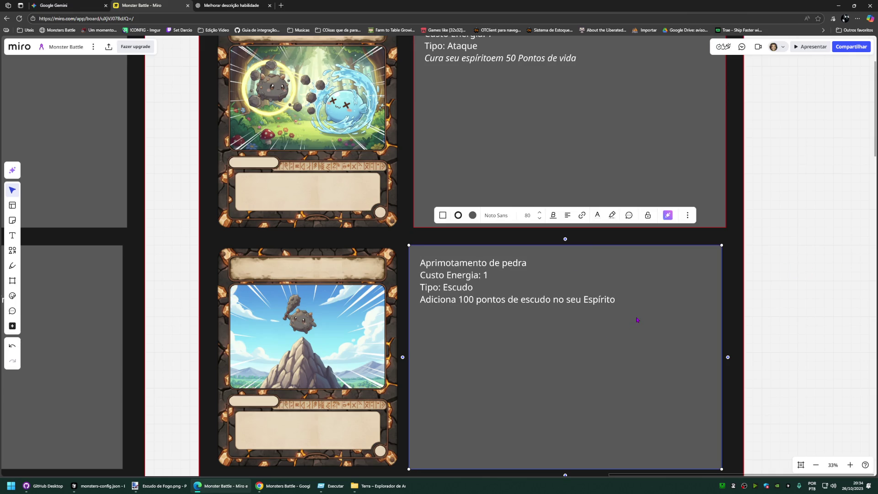
click(629, 301)
key(ctrl+a)
key(Escape)
scroll(507, 310, down, 2)
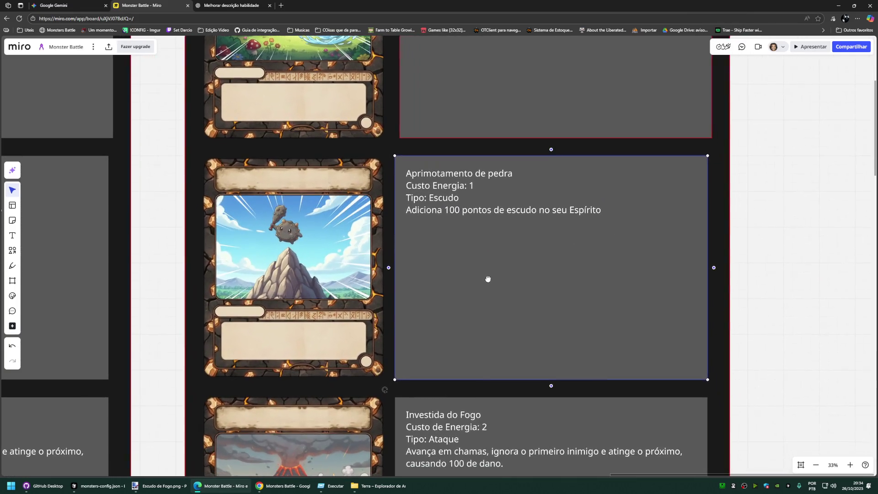
scroll(486, 280, up, 4)
click(508, 175)
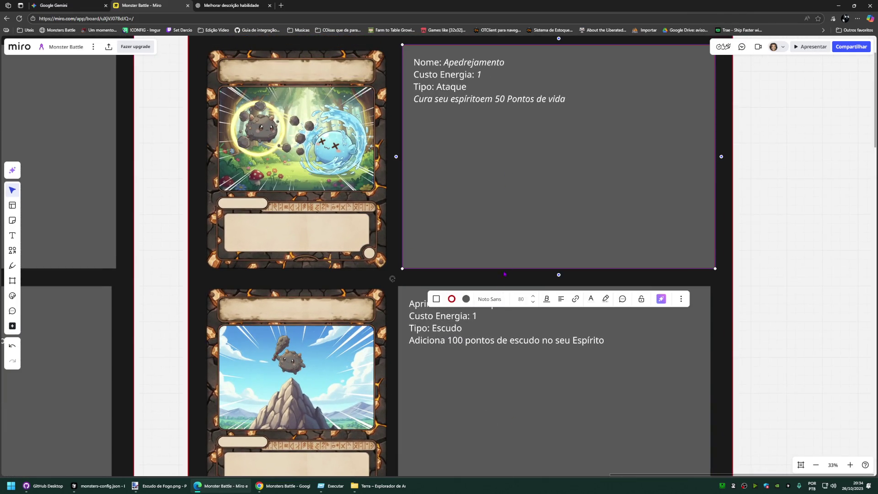
click(495, 300)
click(501, 371)
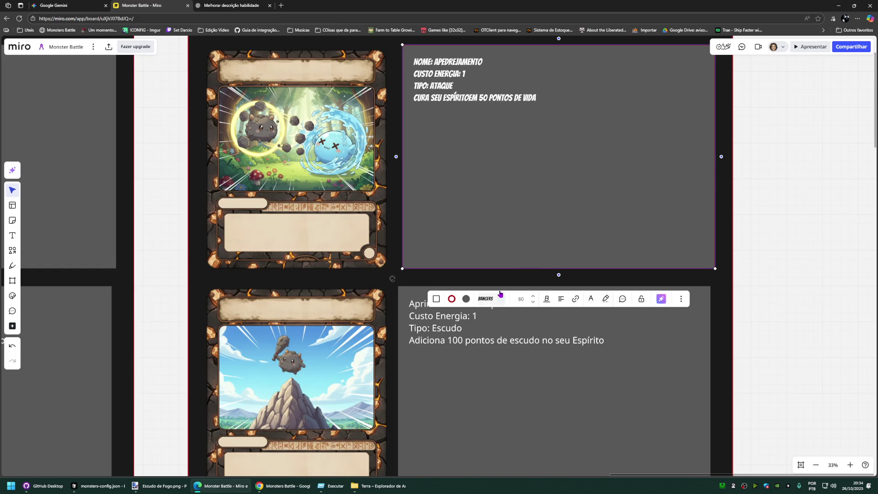
ctrl+scroll(494, 172, up, 2)
scroll(494, 171, up, 3)
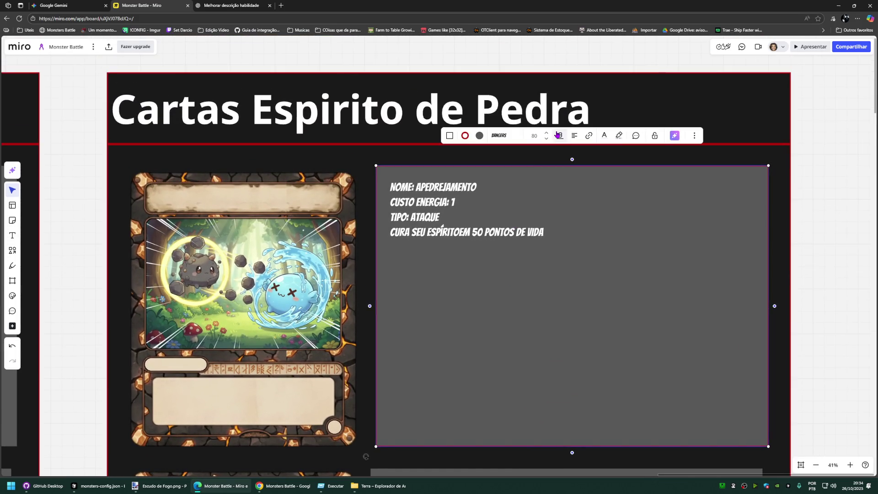
click(499, 135)
scroll(513, 241, down, 2)
scroll(512, 241, down, 3)
scroll(512, 241, down, 1)
click(515, 219)
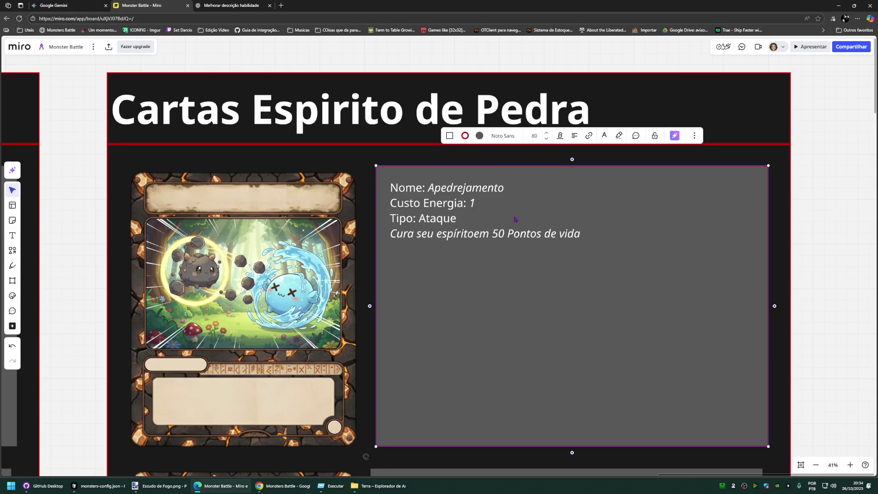
click(838, 212)
scroll(517, 373, down, 3)
scroll(517, 374, down, 3)
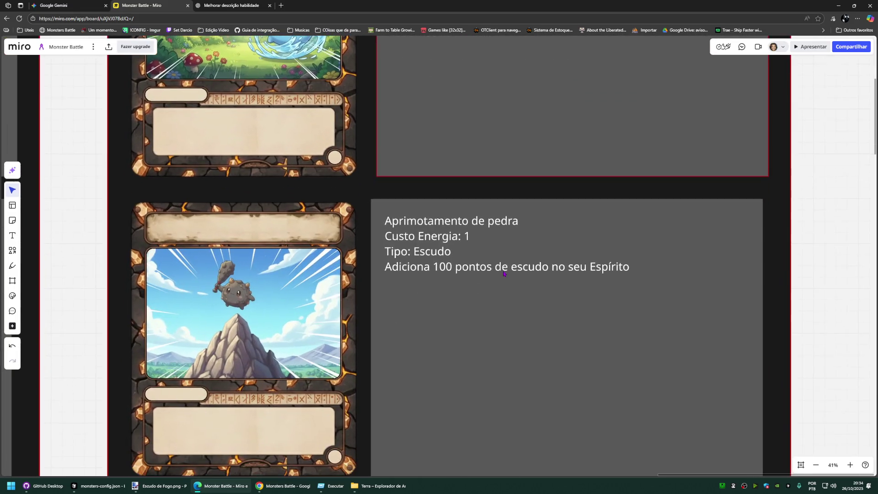
scroll(494, 288, down, 1)
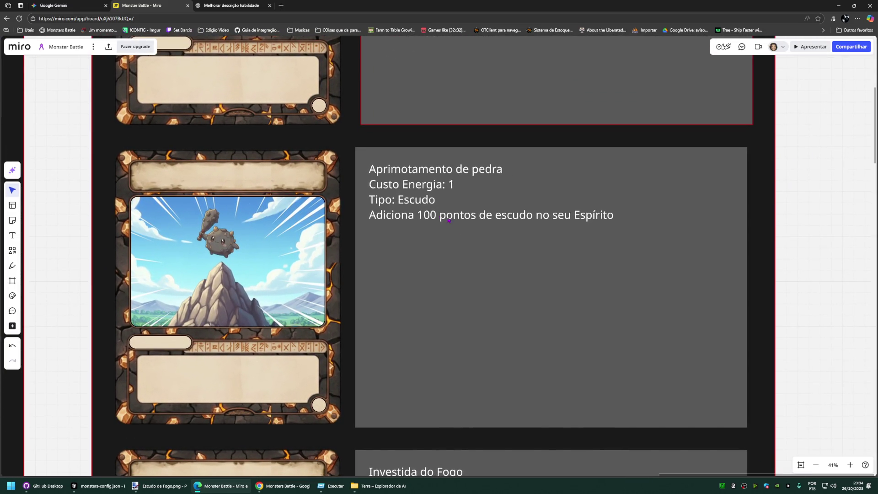
Step: Replace the word Escudo in the type line with Buff, then switch to the ChatGPT conversation
click(420, 201)
double_click(421, 200)
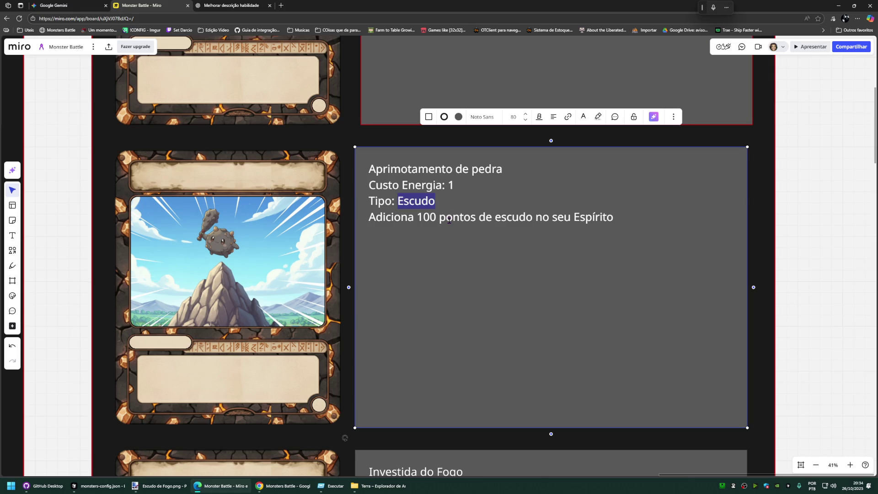
text(A)
key(BackSpace)
key(BackSpace)
text(Buff)
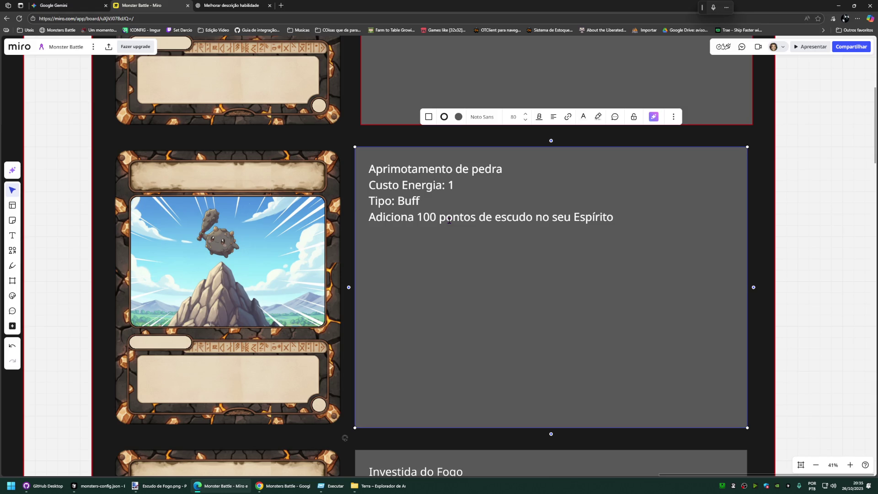
key(Escape)
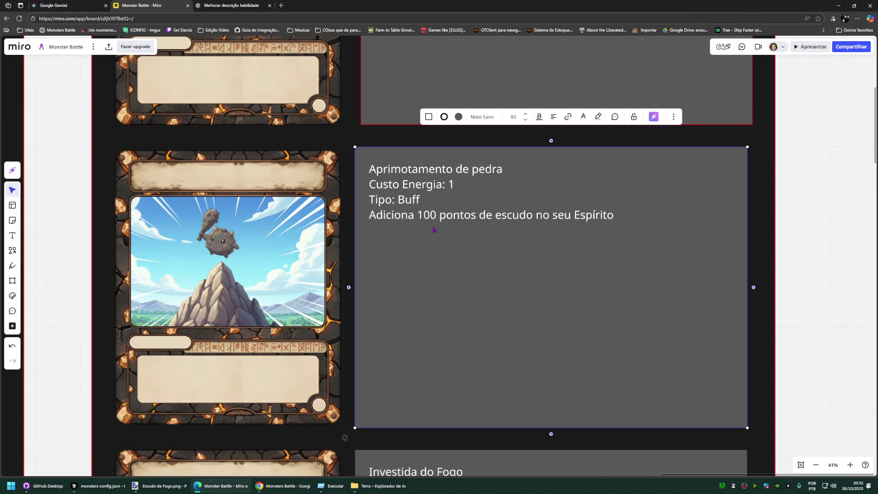
double_click(414, 200)
click(231, 6)
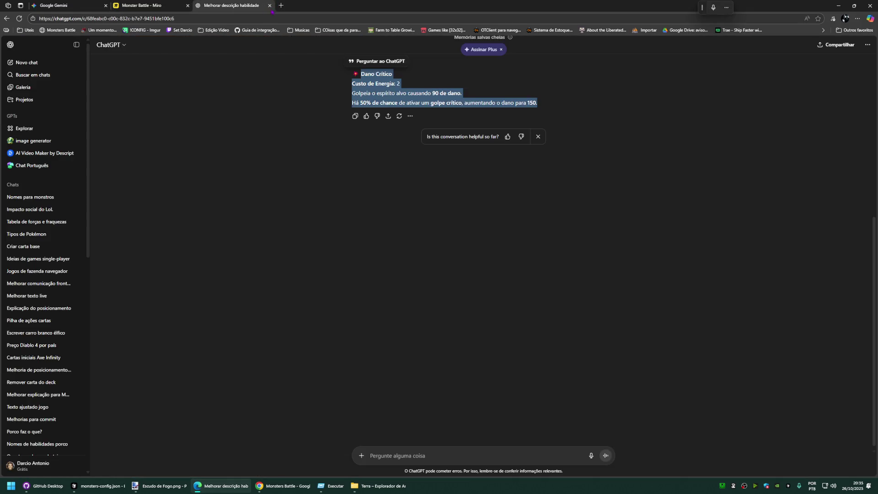
Step: Ask ChatGPT how to say buff in Portuguese
click(280, 6)
click(248, 5)
click(389, 455)
text(com escreve)
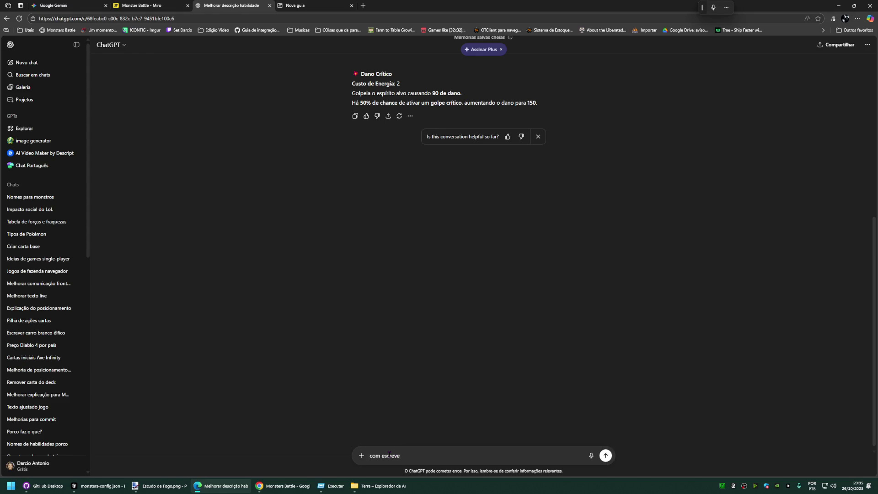
text(Buff em p)
text(uguês)
key(Return)
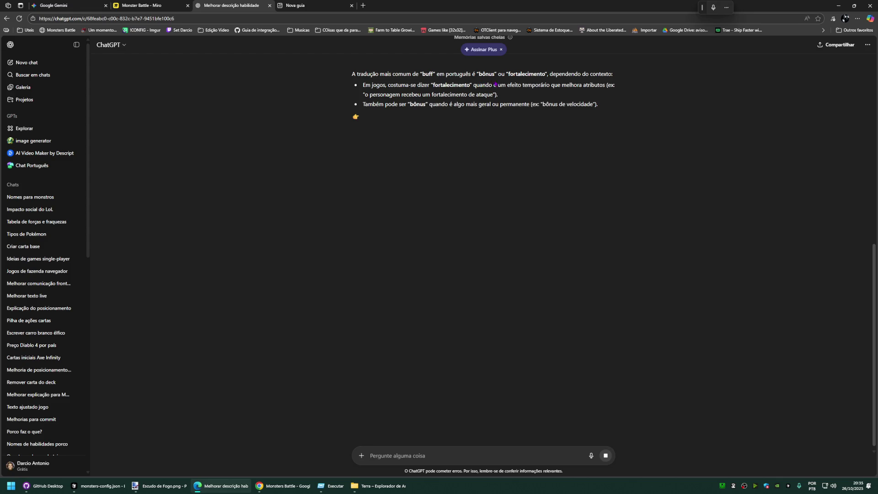
Step: Copy 'bônus' from the reply, paste it over Buff in Miro and capitalise it to Bônus
double_click(487, 73)
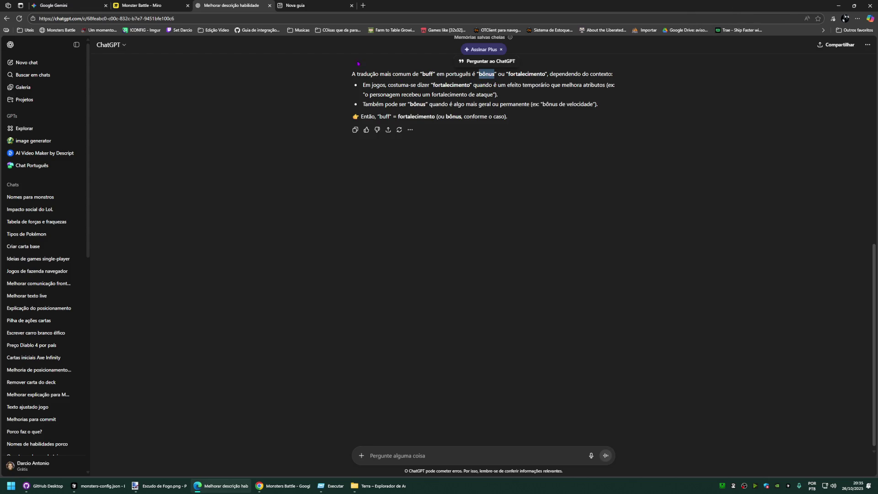
key(ctrl+c)
key(ctrl+shift+Tab)
key(ctrl+v)
click(403, 200)
key(BackSpace)
text(B)
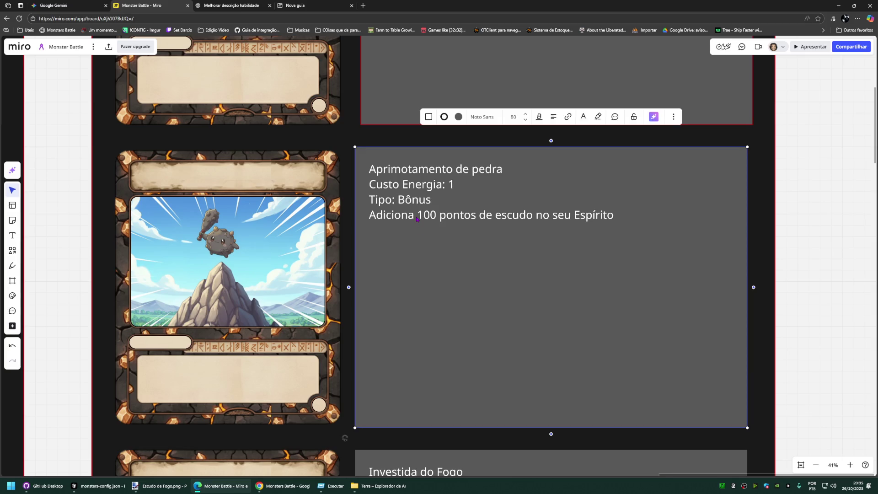
Step: Rewrite the description line to add a 50% bonus to the next attack
double_click(425, 217)
click(379, 217)
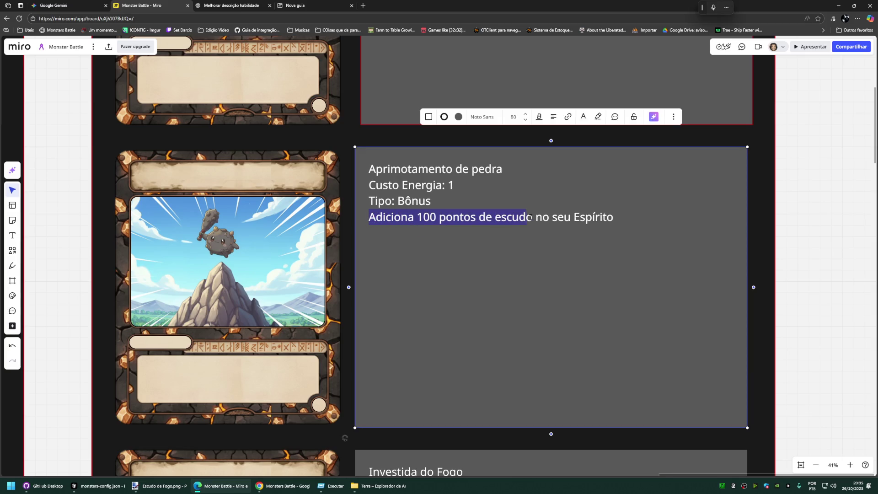
drag(369, 217, 613, 217)
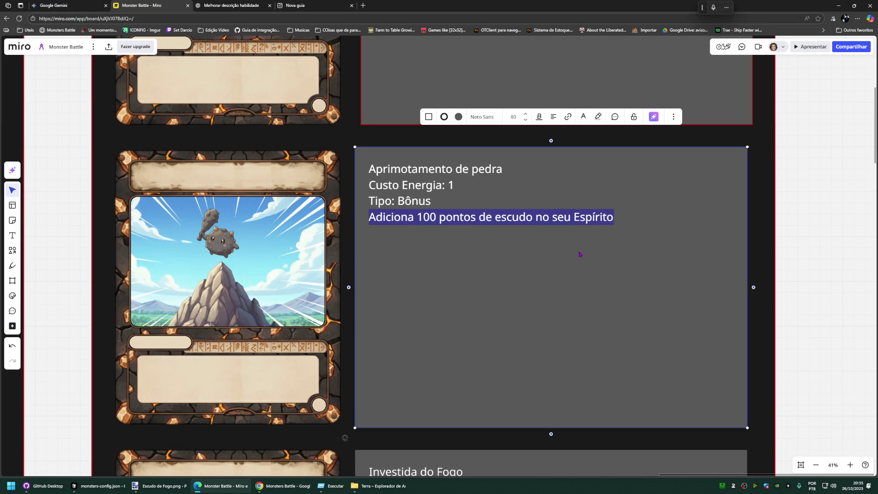
text(Adiciona um Bonus de At)
key(BackSpace)
key(BackSpace)
text(ata)
key(BackSpace)
key(BackSpace)
key(BackSpace)
key(BackSpace)
key(BackSpace)
key(BackSpace)
text(bon)
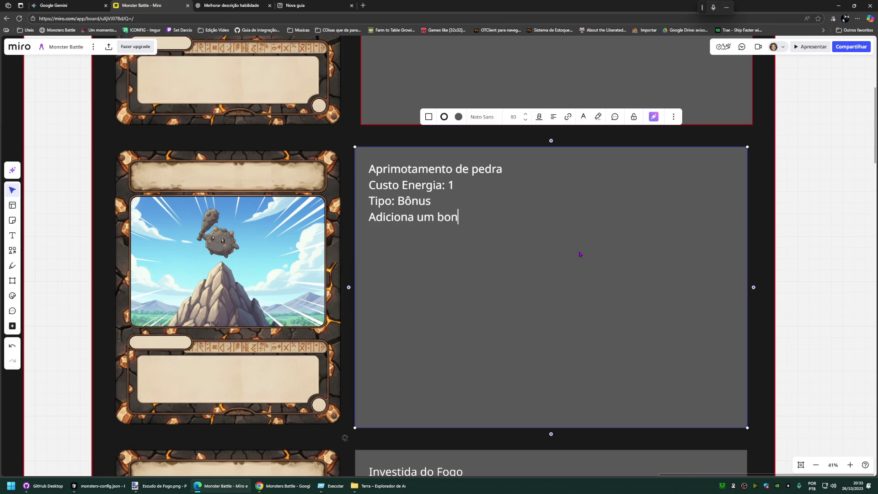
text(us de ataque no proximo ataque)
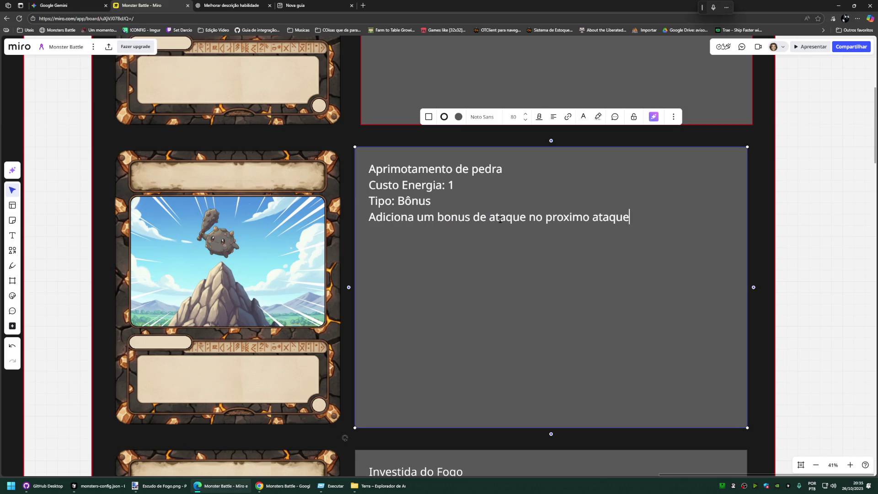
click(592, 217)
text(d)
key(BackSpace)
text(de 50%)
text(.)
Step: Change the energy cost from 1 to 0
click(460, 185)
key(BackSpace)
text(0)
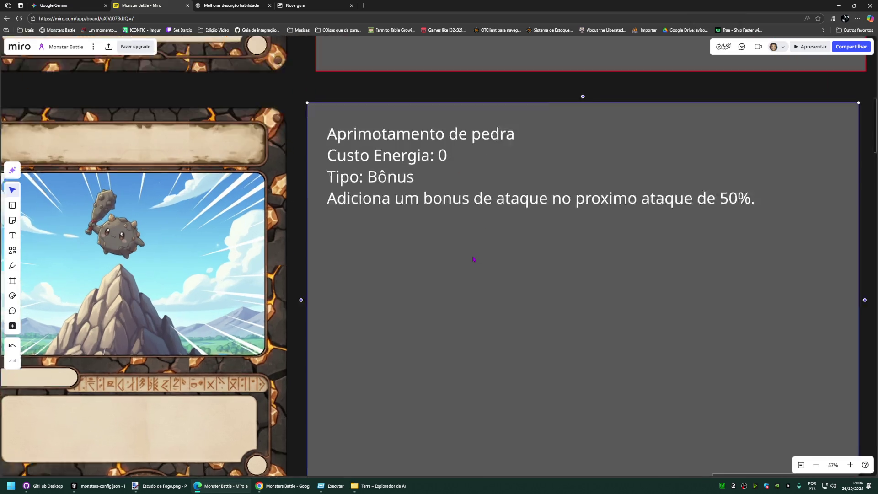
scroll(473, 258, up, 3)
scroll(523, 309, left, 5)
scroll(523, 309, left, 5)
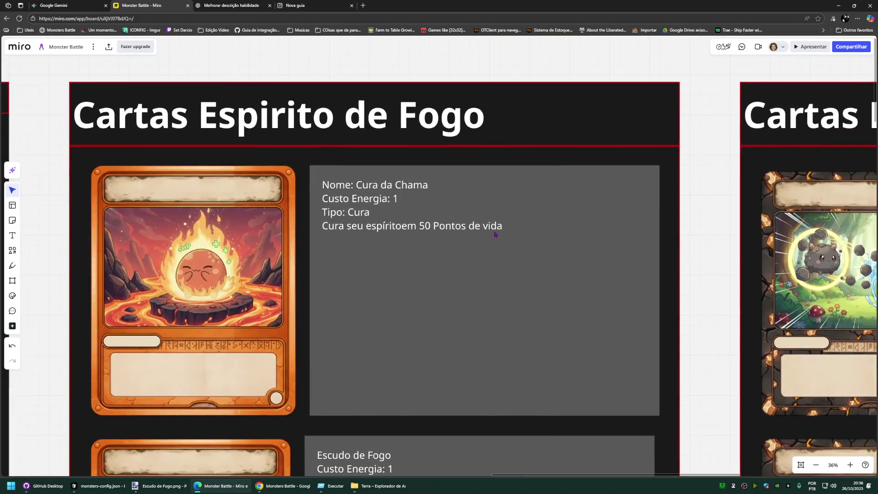
scroll(366, 265, left, 3)
scroll(473, 244, down, 2)
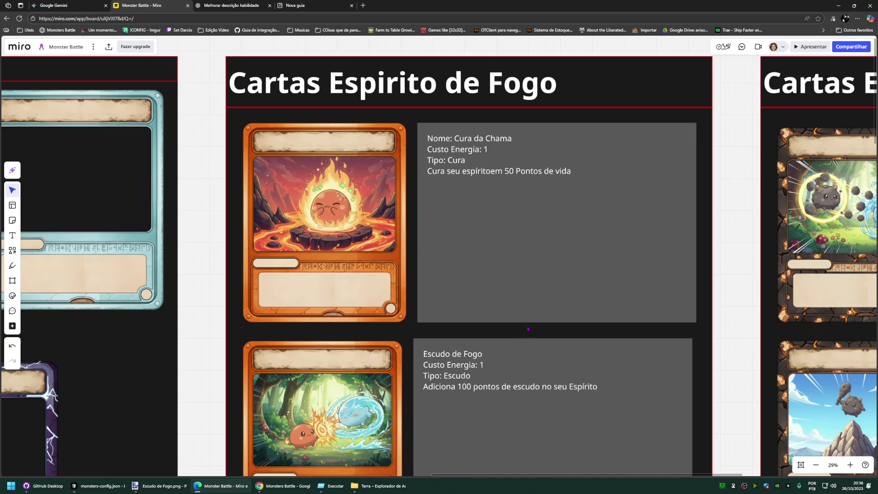
scroll(528, 331, down, 3)
scroll(494, 252, down, 3)
scroll(478, 186, down, 3)
scroll(464, 186, down, 3)
scroll(453, 196, down, 1)
scroll(465, 197, down, 3)
scroll(449, 294, down, 1)
scroll(448, 343, up, 2)
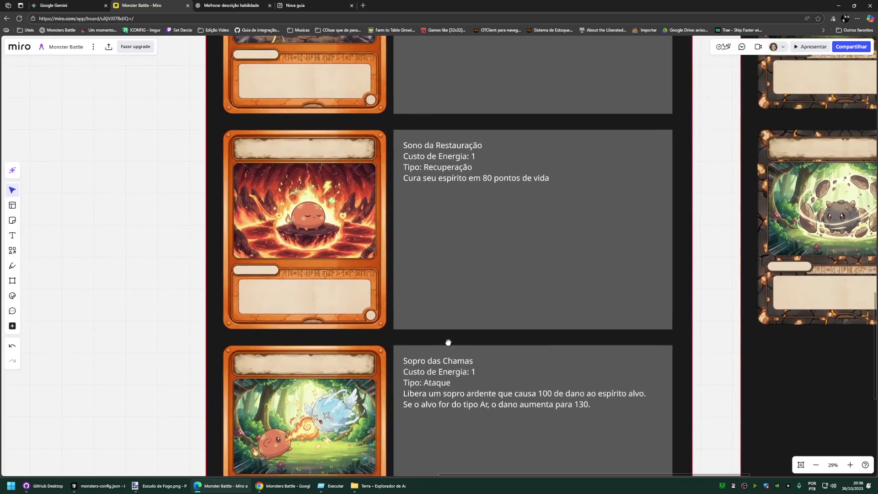
Step: Rewrite Sono da Restauração as a 0-cost card granting the spirit's owner +2 energy instead of healing 80 life
click(473, 165)
text(0)
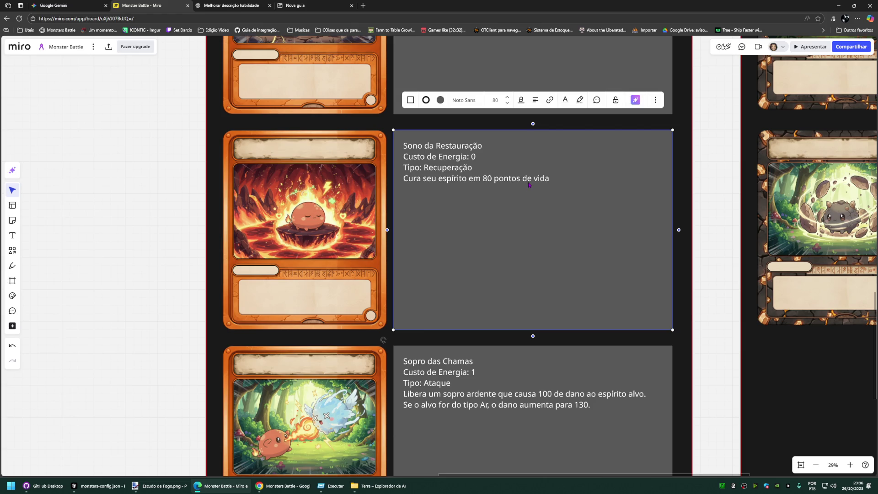
drag(573, 181, 404, 178)
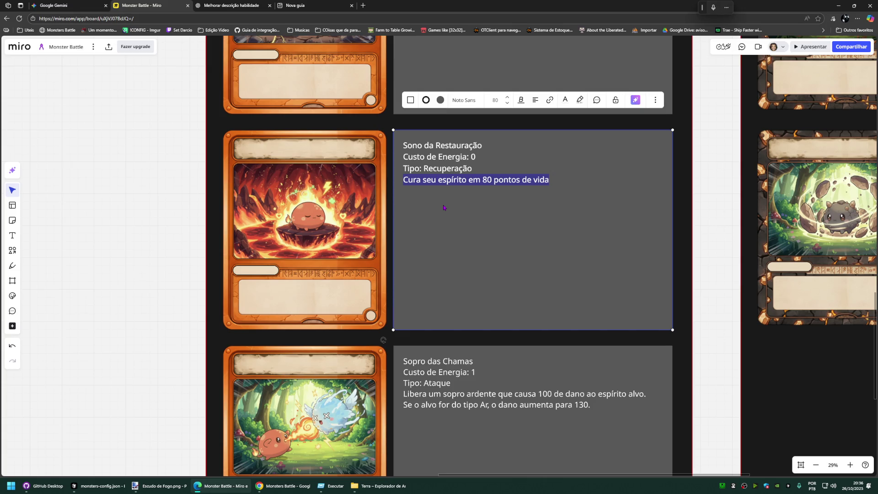
text(Consede )
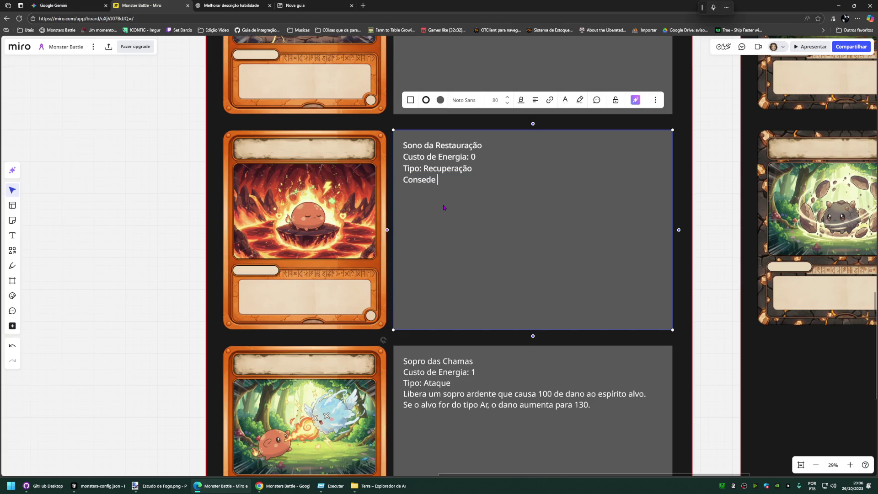
text(ao dono do espirito +2 de mana)
key(BackSpace)
key(BackSpace)
text(emergia)
key(Escape)
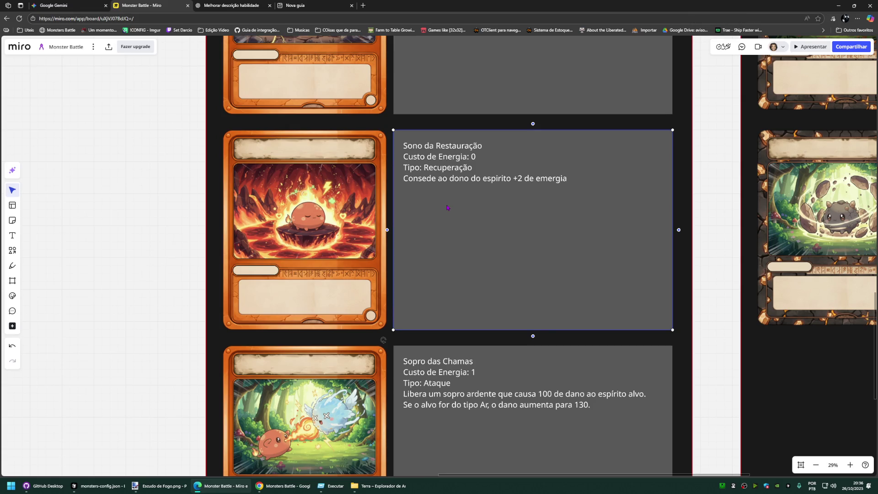